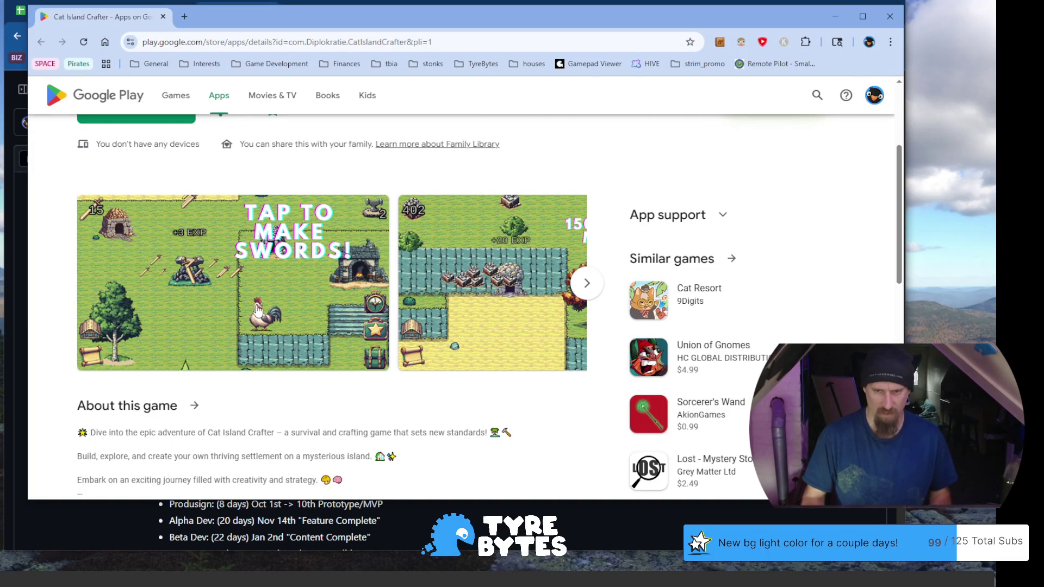
View the enlarged Cat Island Crafter screenshots, including the sword-making one, then close the viewer.
click(423, 223)
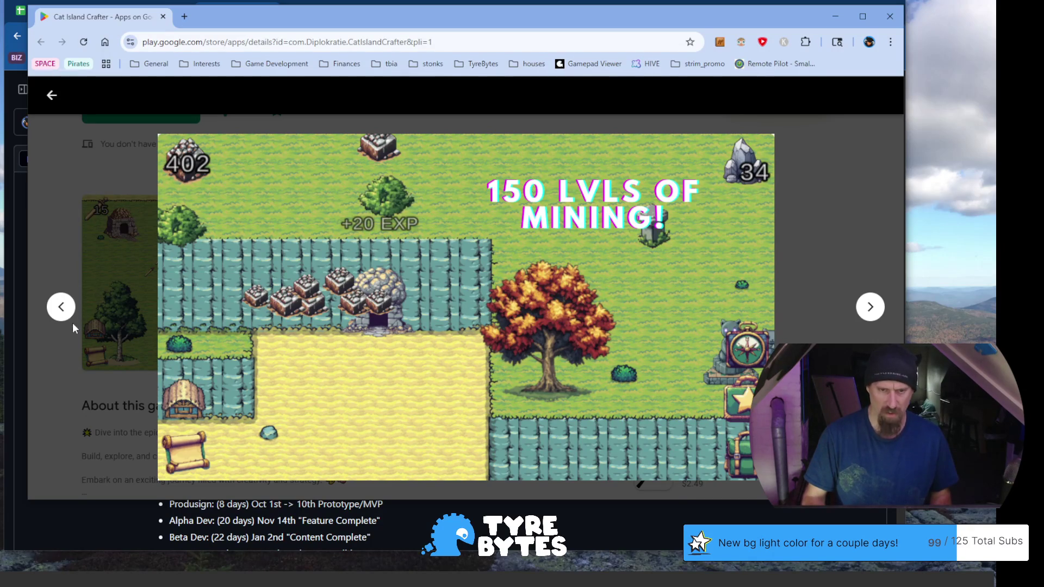
click(63, 309)
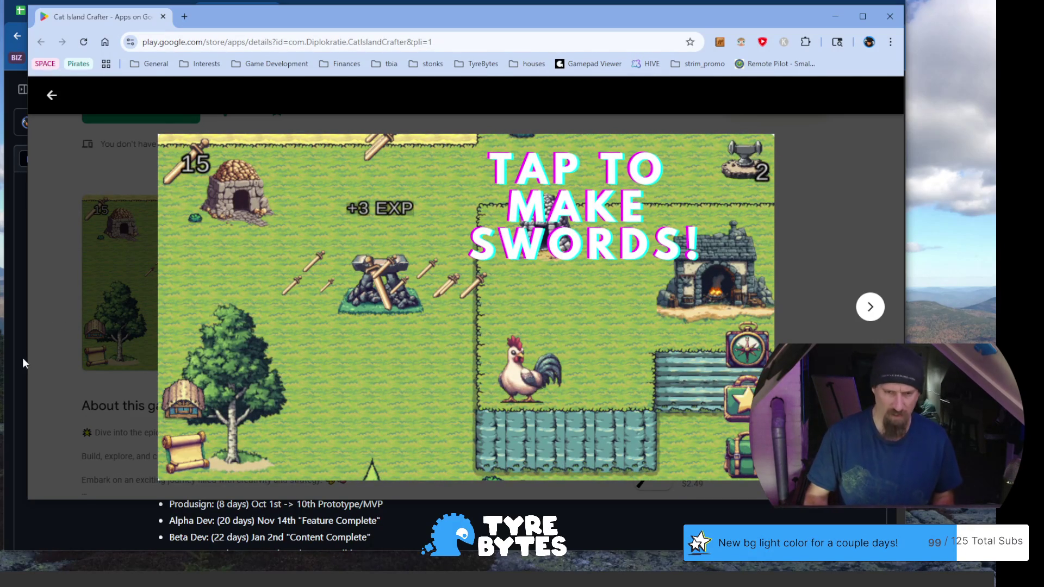
click(64, 306)
scroll(310, 306, down, 3)
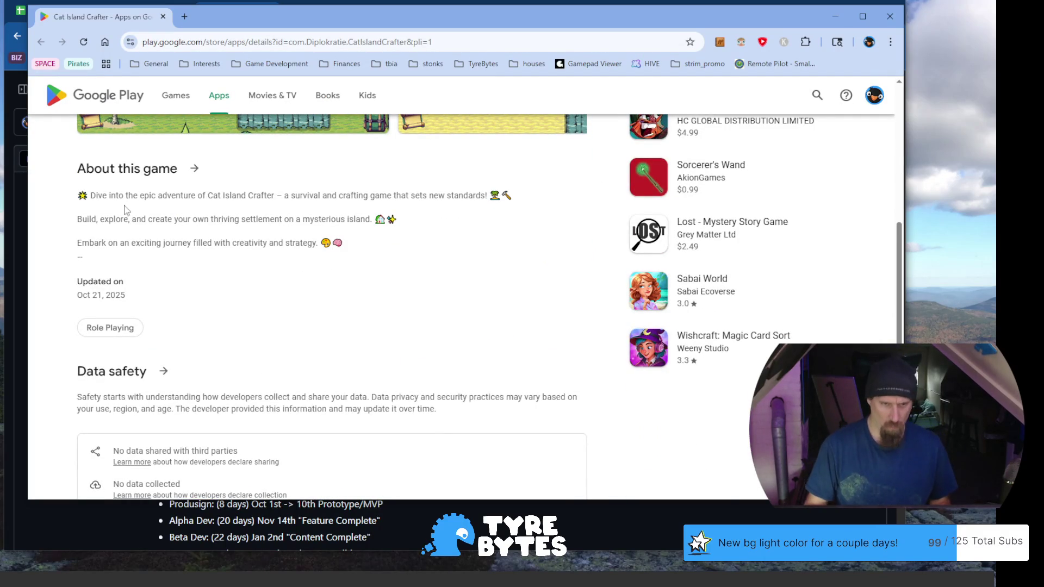
Highlight the first and second lines of the About this game description while reading.
mouse_move(124, 198)
mouse_down()
mouse_move(287, 195)
mouse_move(355, 231)
mouse_up()
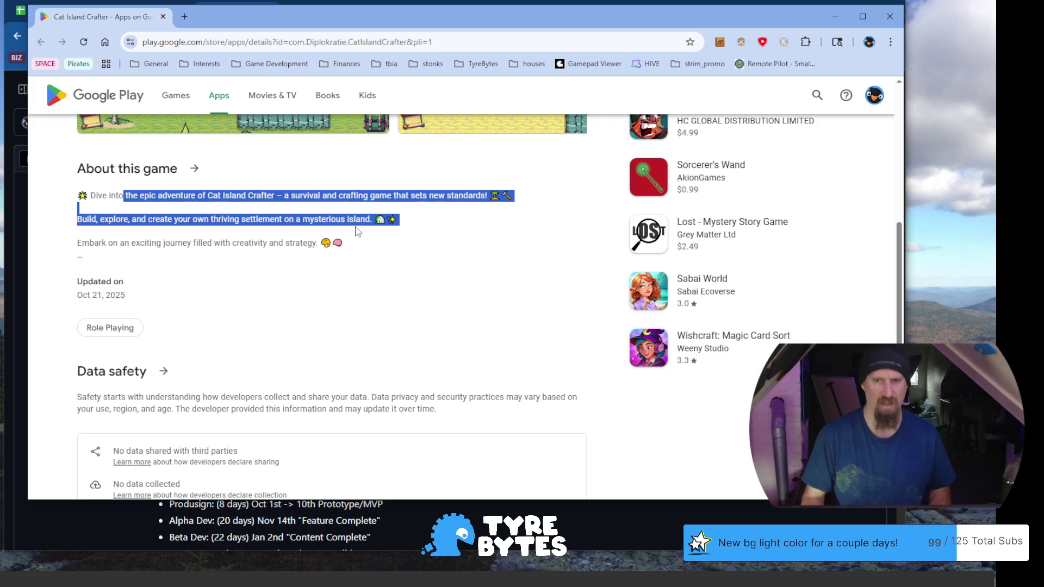
click(355, 228)
right_click(351, 221)
key(Escape)
drag(332, 198, 526, 208)
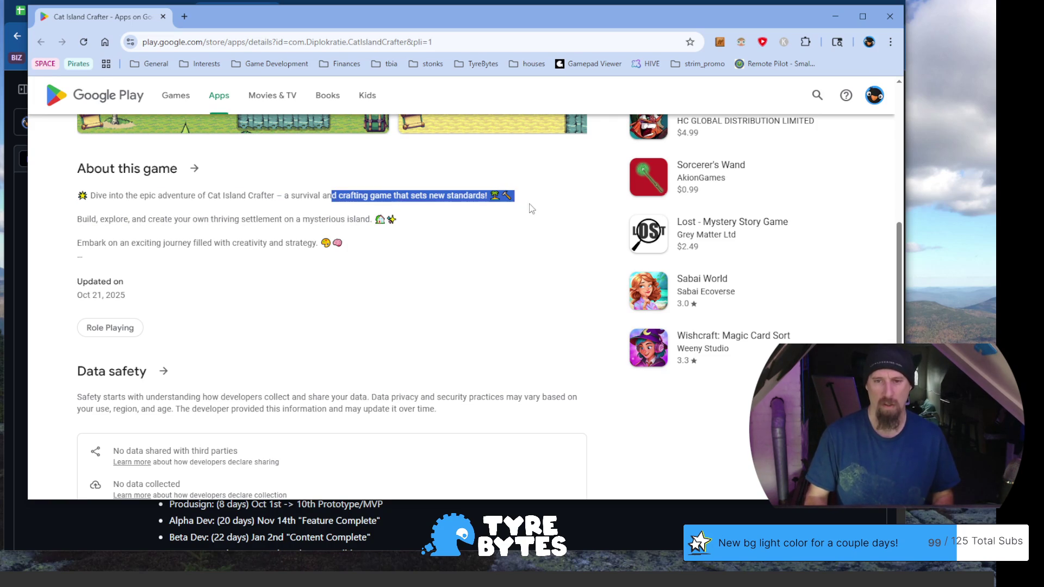
triple_click(123, 220)
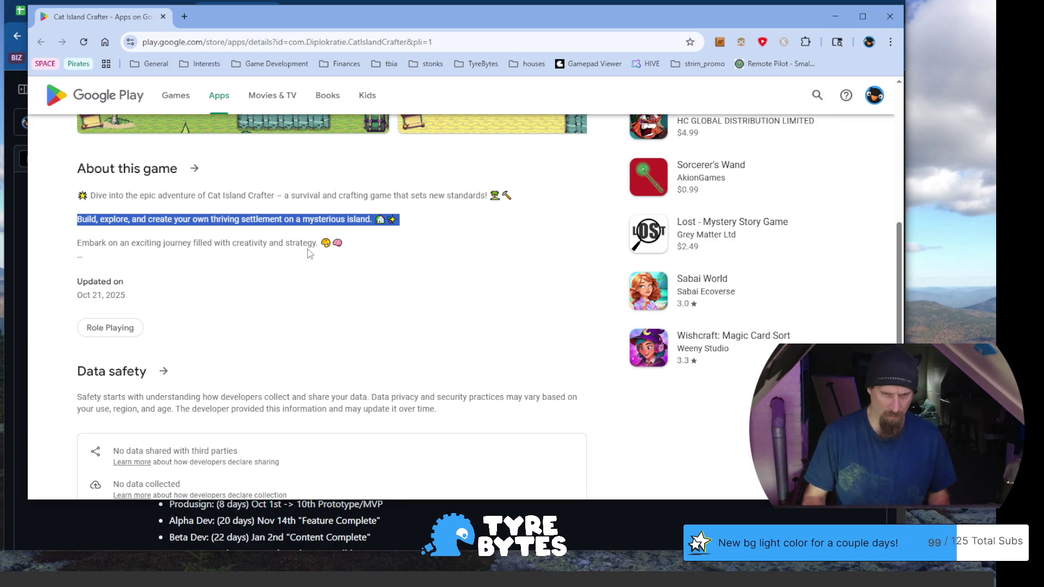
Highlight the third line and the survival-and-crafting phrase, then pull the YouTube video tab into this window.
drag(309, 249, 93, 246)
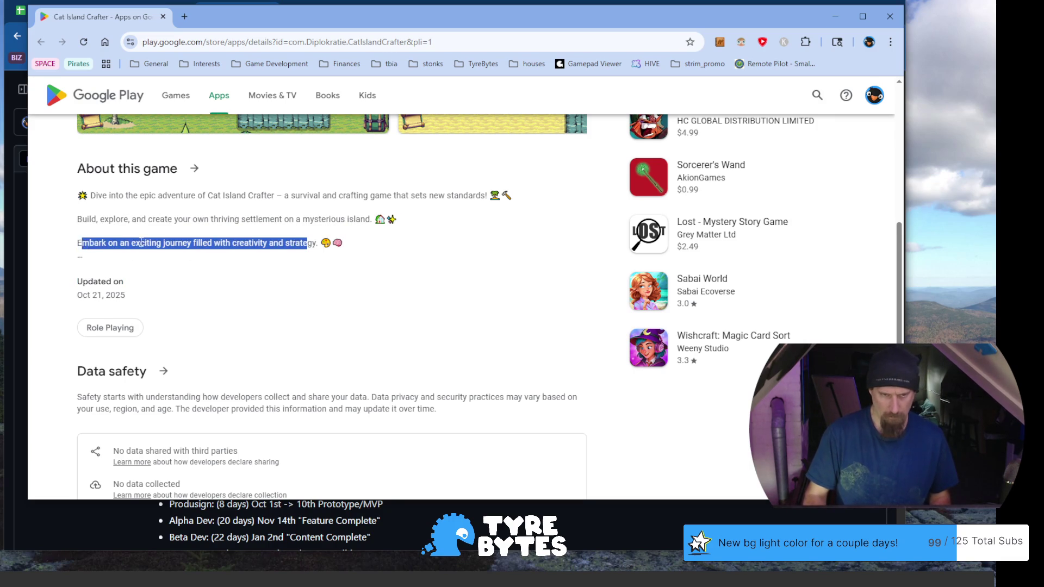
scroll(203, 261, down, 2)
scroll(219, 257, down, 2)
scroll(221, 256, up, 2)
scroll(226, 249, up, 2)
scroll(229, 243, up, 1)
scroll(228, 237, up, 3)
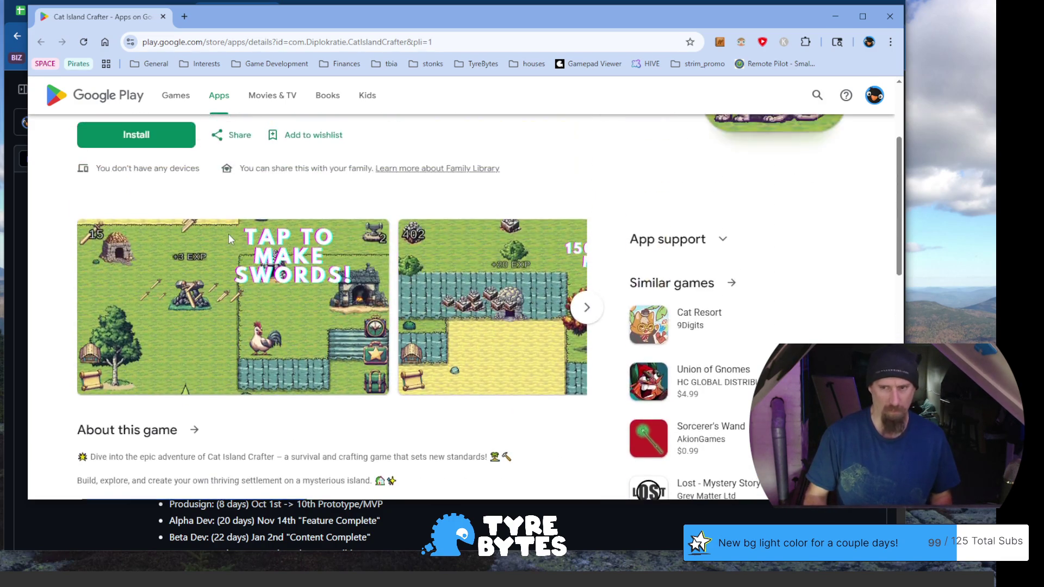
scroll(226, 249, down, 2)
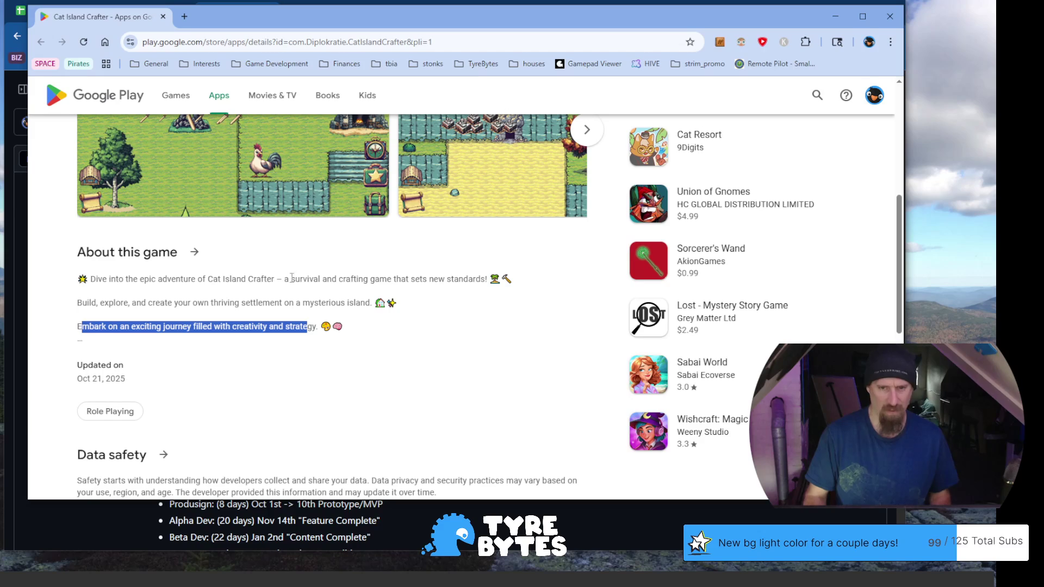
drag(288, 278, 381, 279)
scroll(265, 328, up, 2)
scroll(245, 333, up, 2)
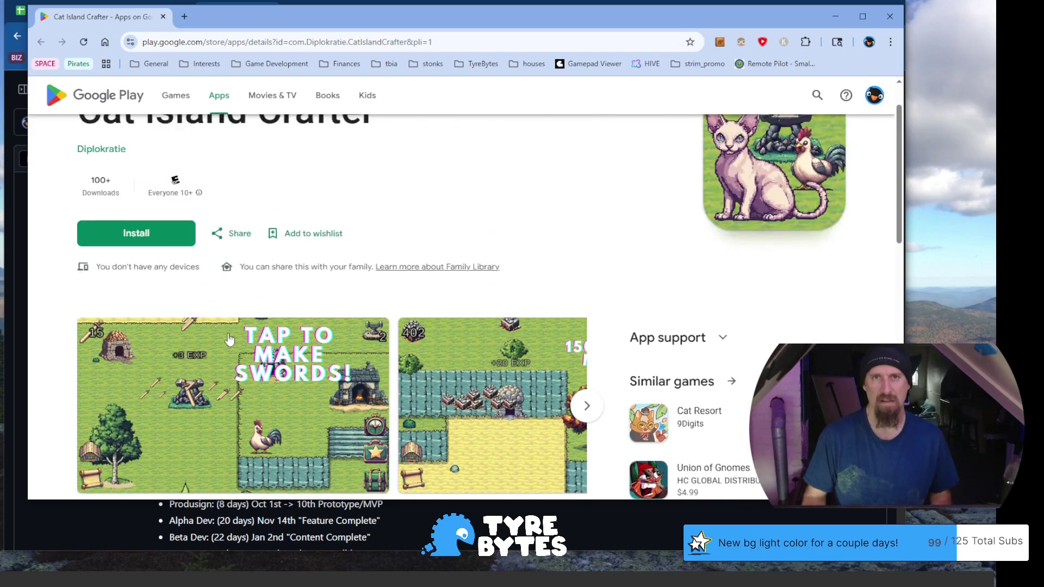
scroll(253, 329, down, 1)
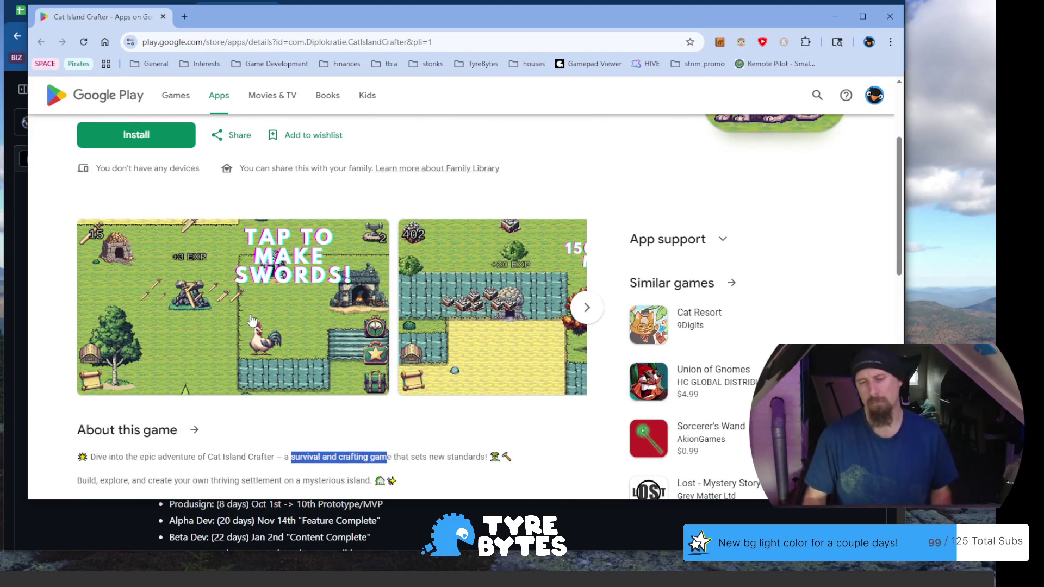
key(alt+Tab)
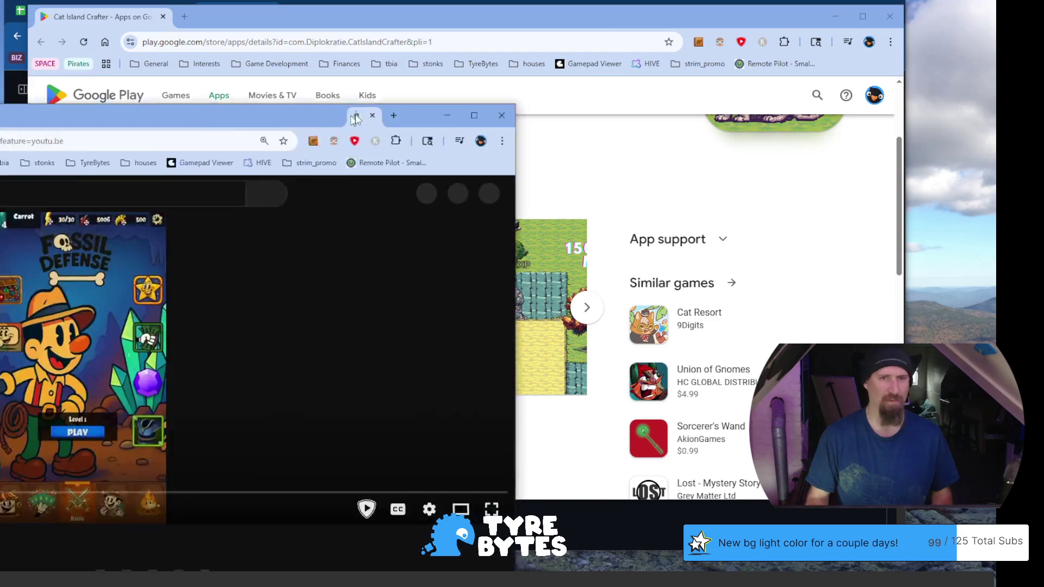
drag(66, 111, 245, 17)
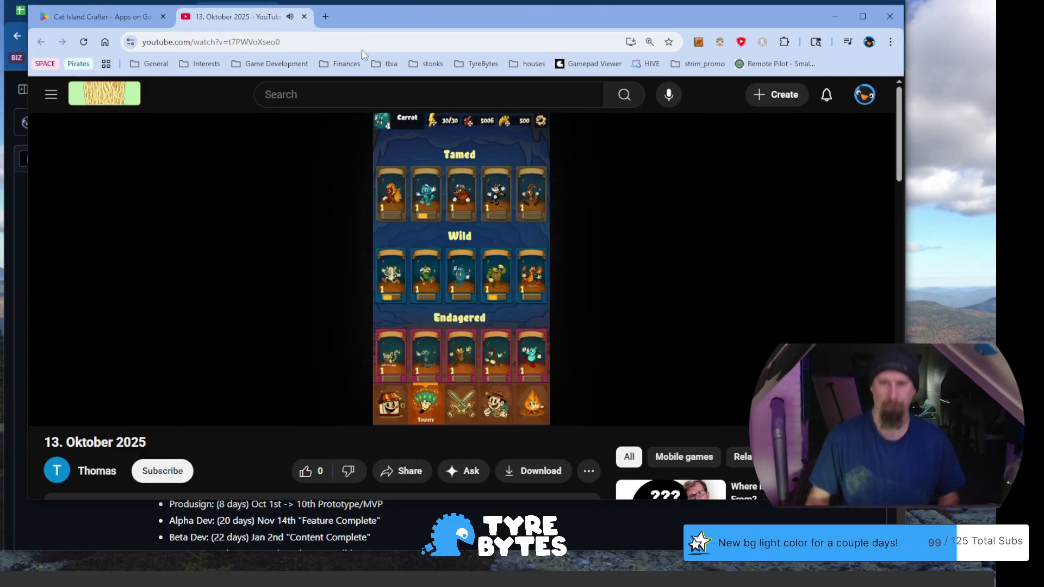
click(381, 211)
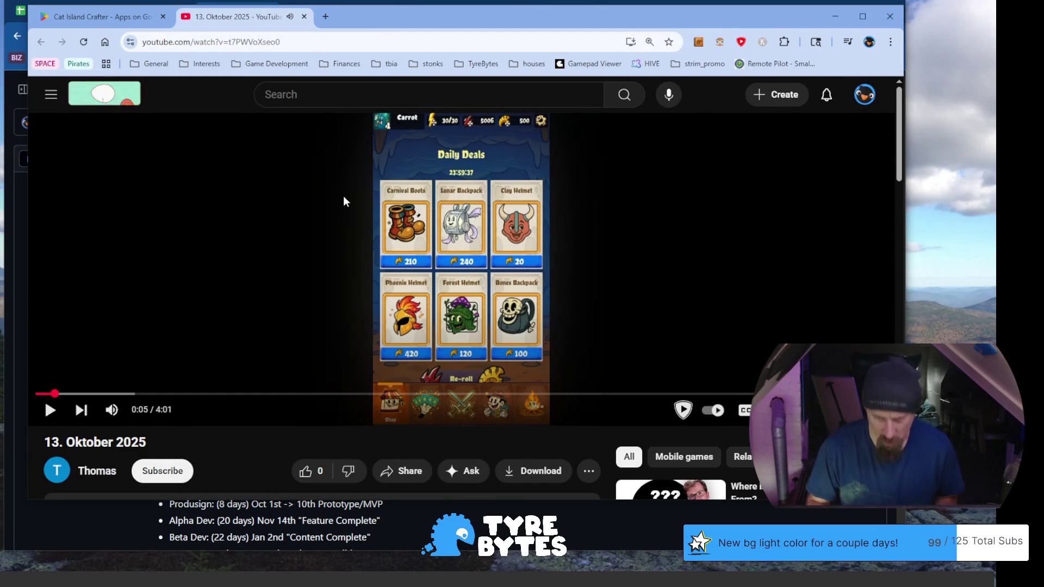
click(409, 198)
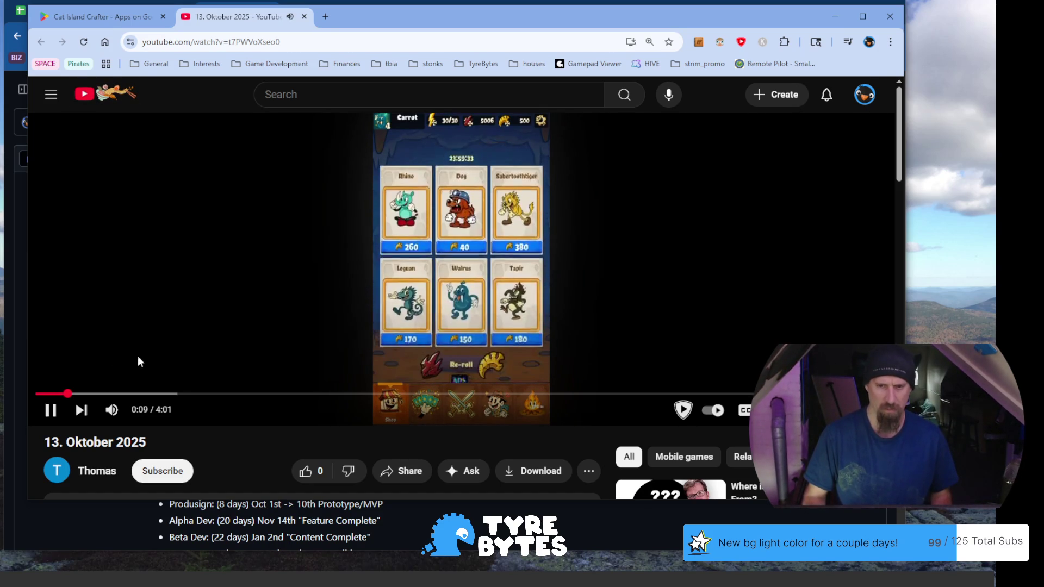
key(space)
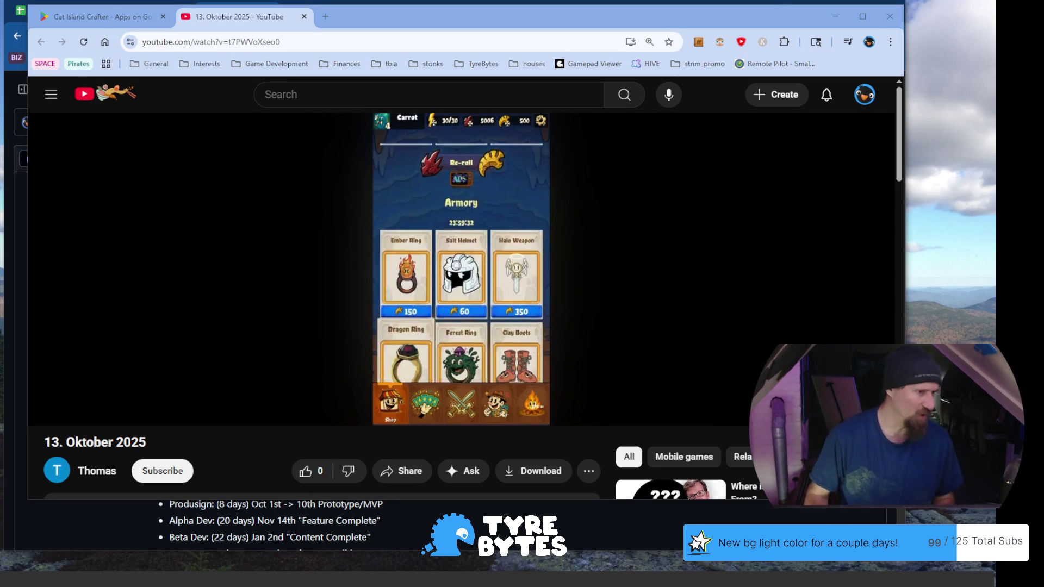
click(357, 241)
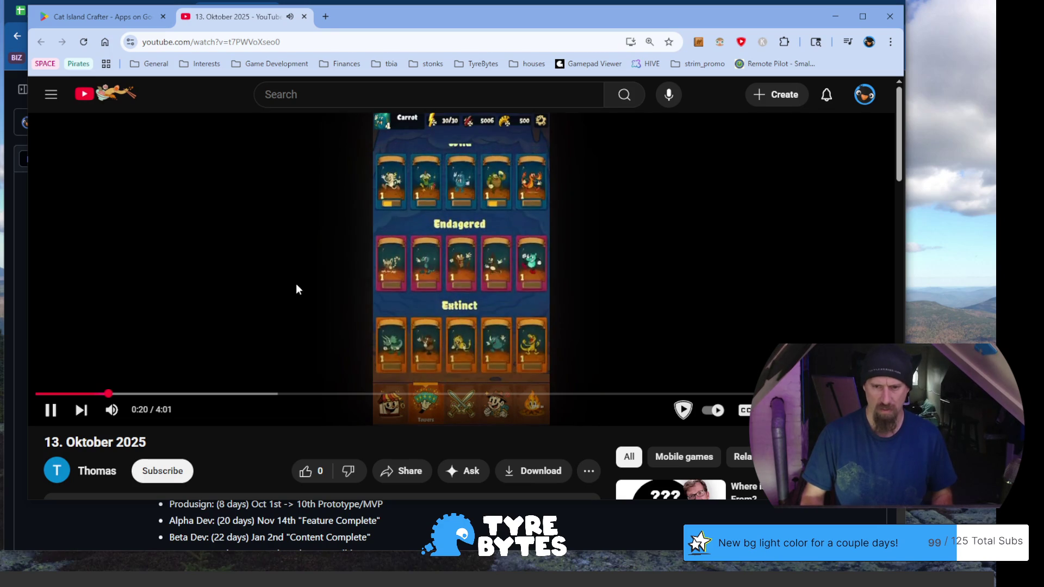
right_click(322, 268)
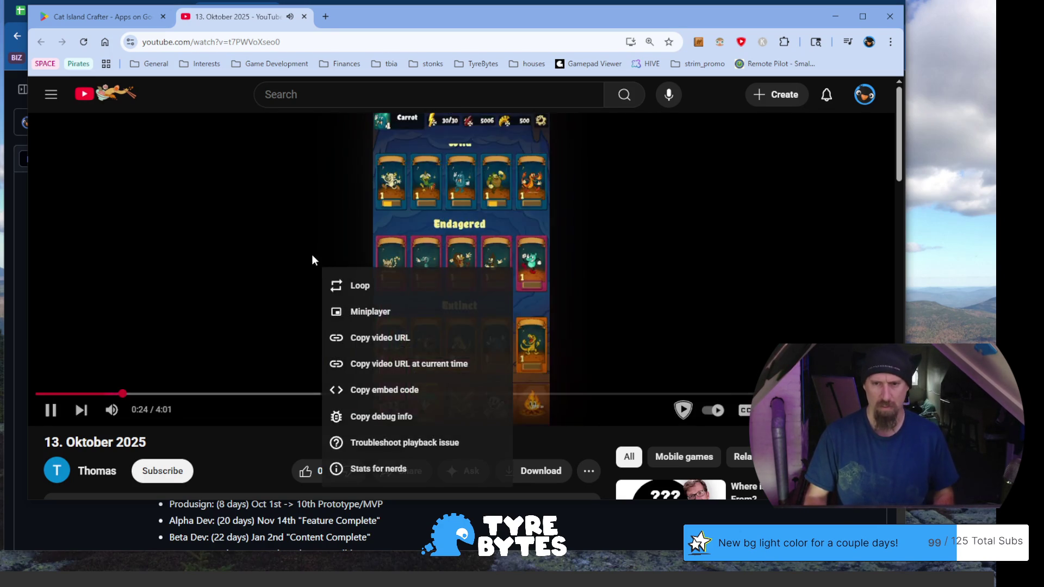
click(311, 254)
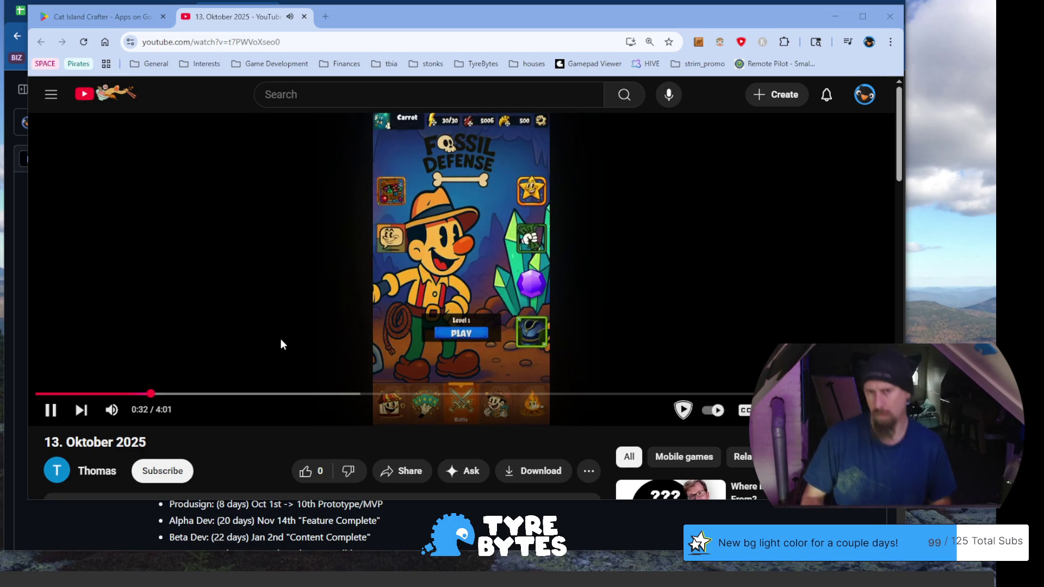
Toggle the Fossil Defense video between play and pause a few times and dismiss its options menu.
click(280, 336)
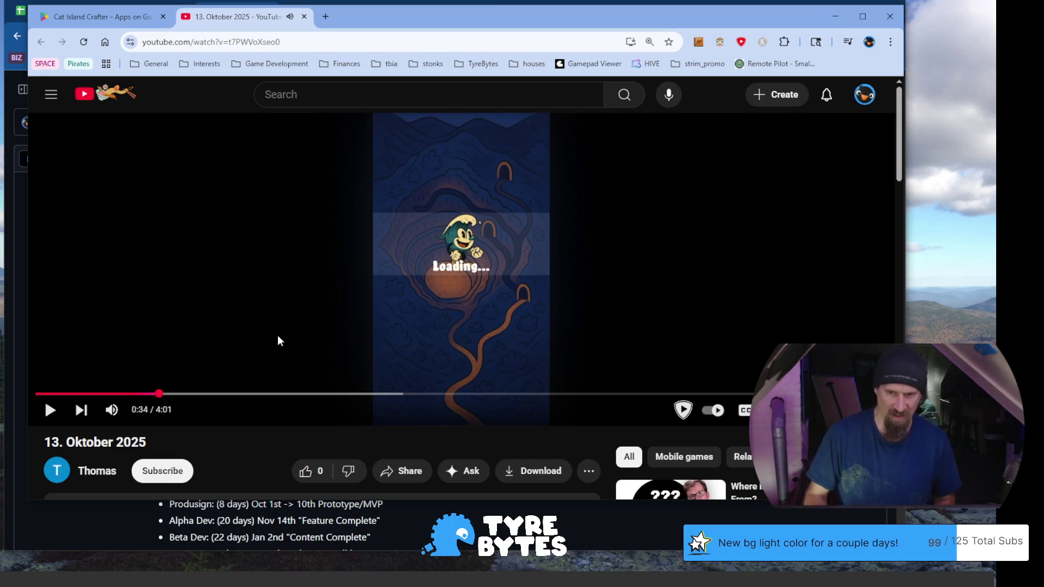
click(281, 336)
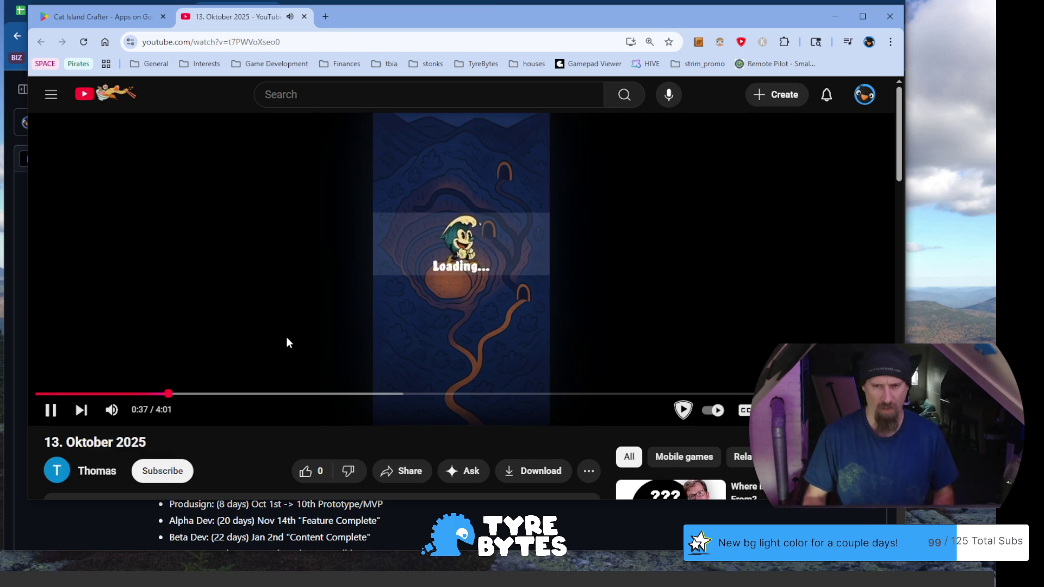
click(286, 338)
click(286, 338)
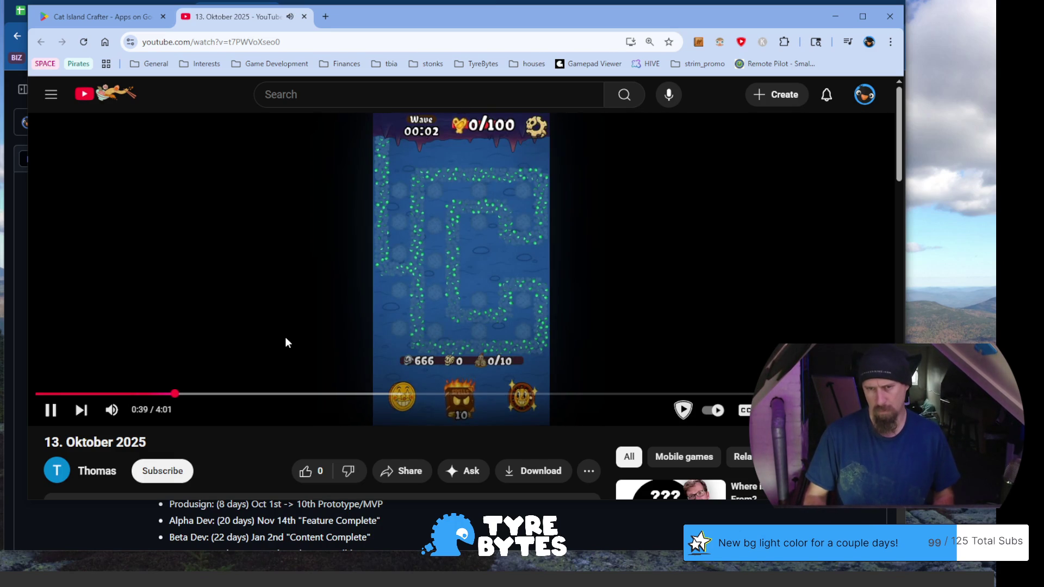
right_click(284, 337)
right_click(263, 314)
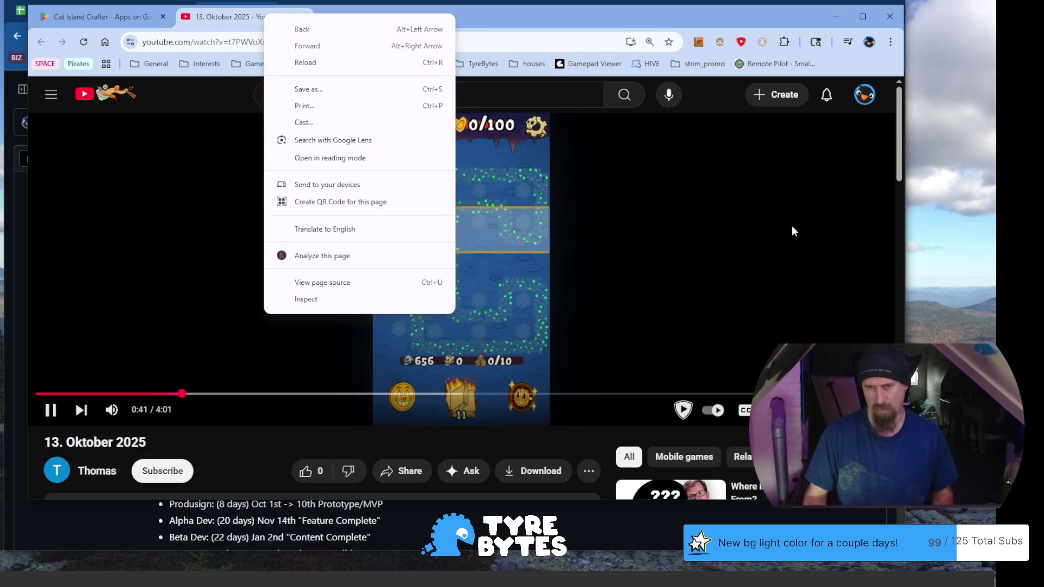
click(798, 226)
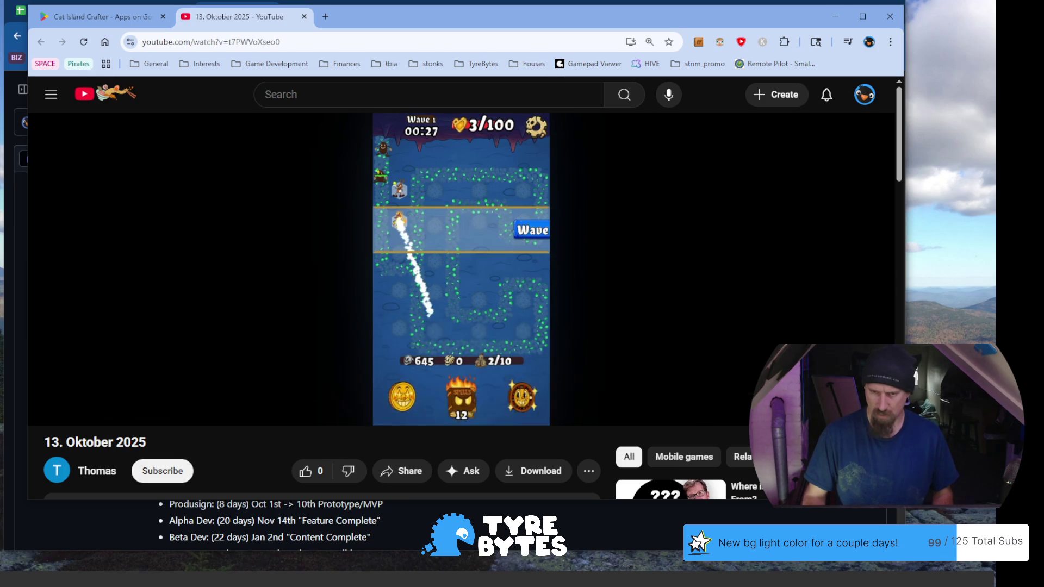
Watch the wave-one gameplay in short bursts and leave the video paused at 0:59.
click(739, 286)
click(749, 284)
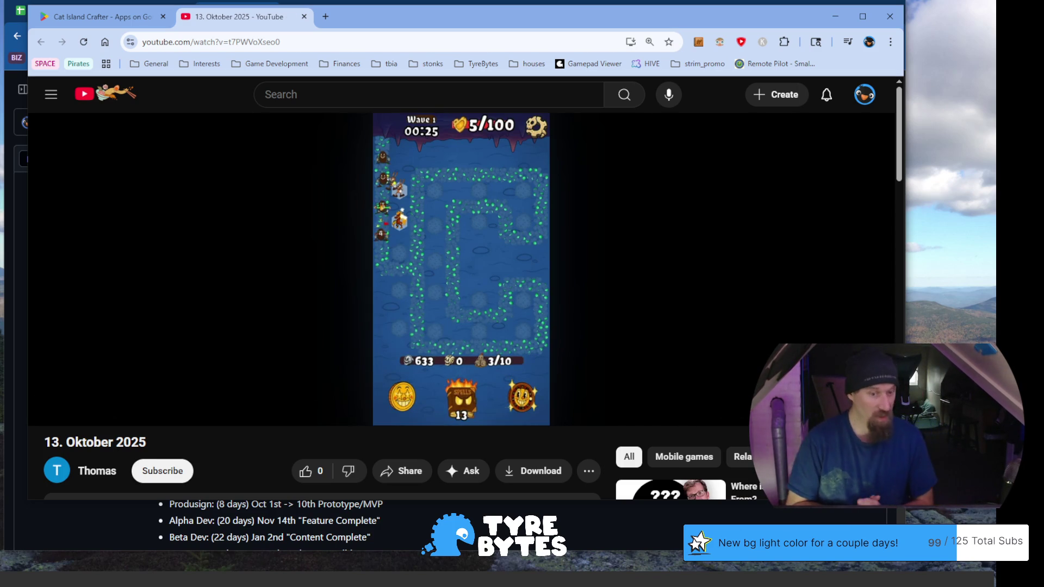
click(743, 247)
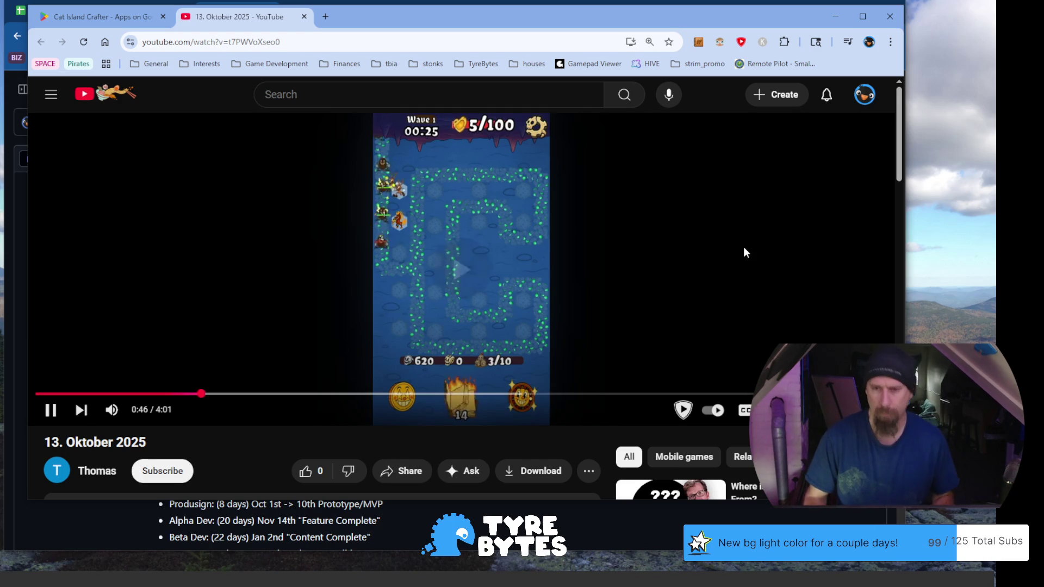
click(776, 223)
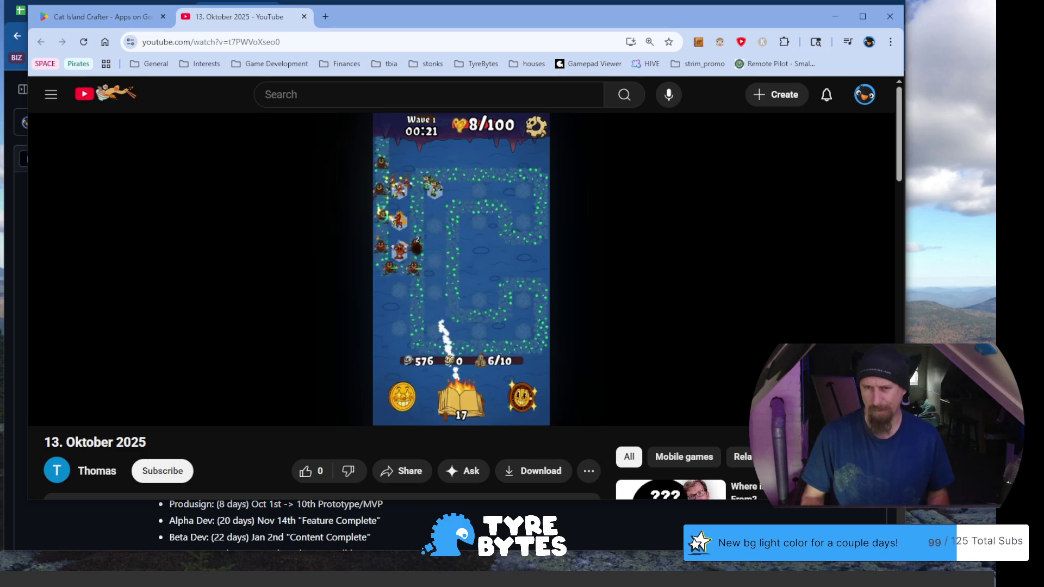
click(776, 214)
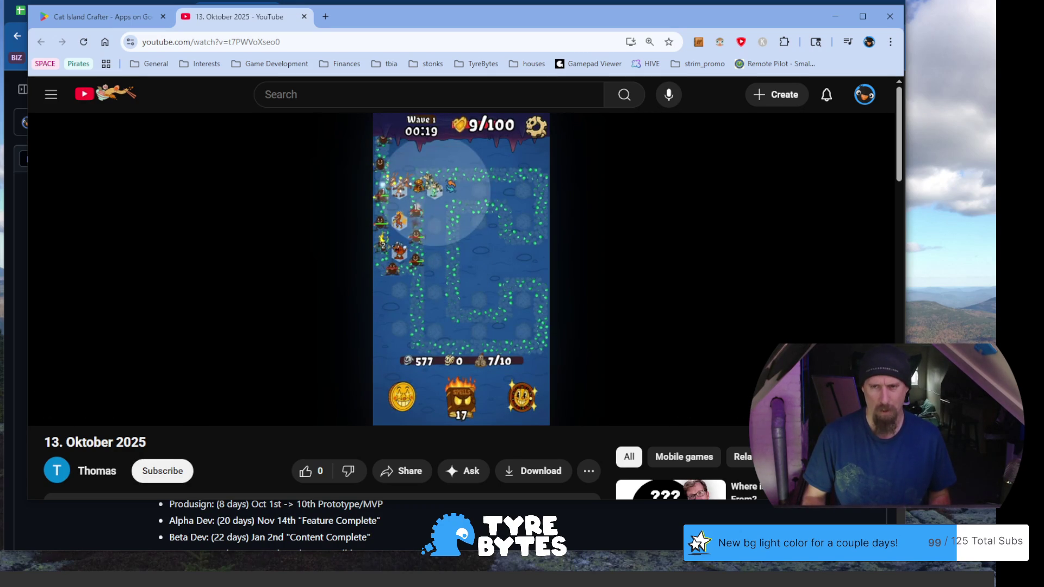
click(776, 215)
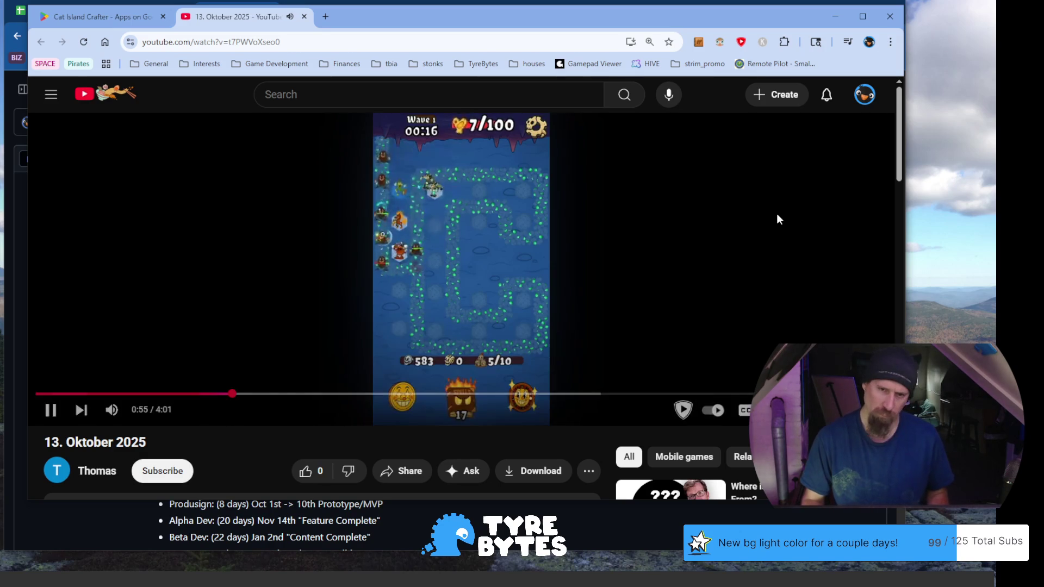
click(776, 218)
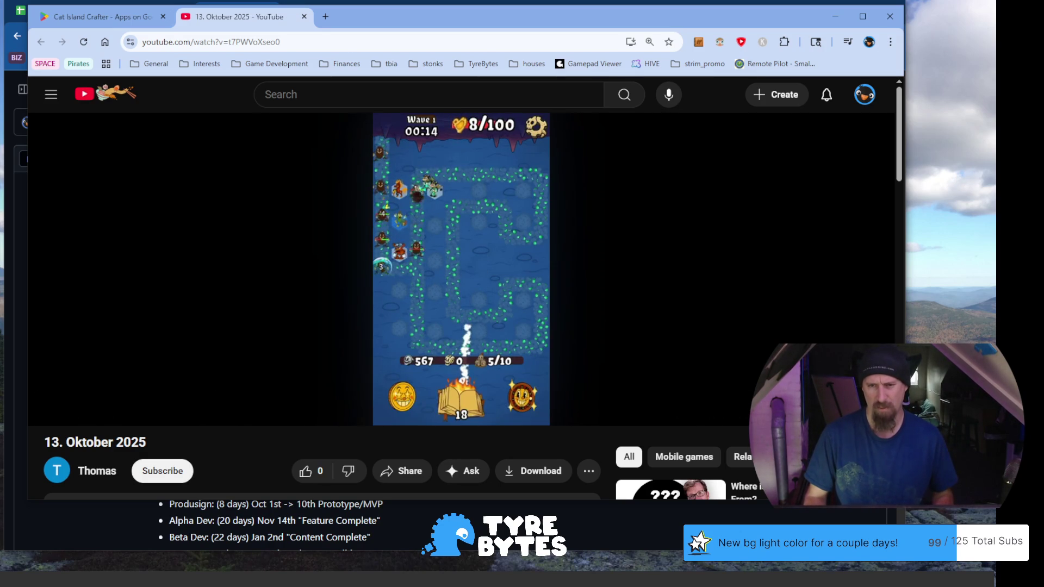
click(778, 217)
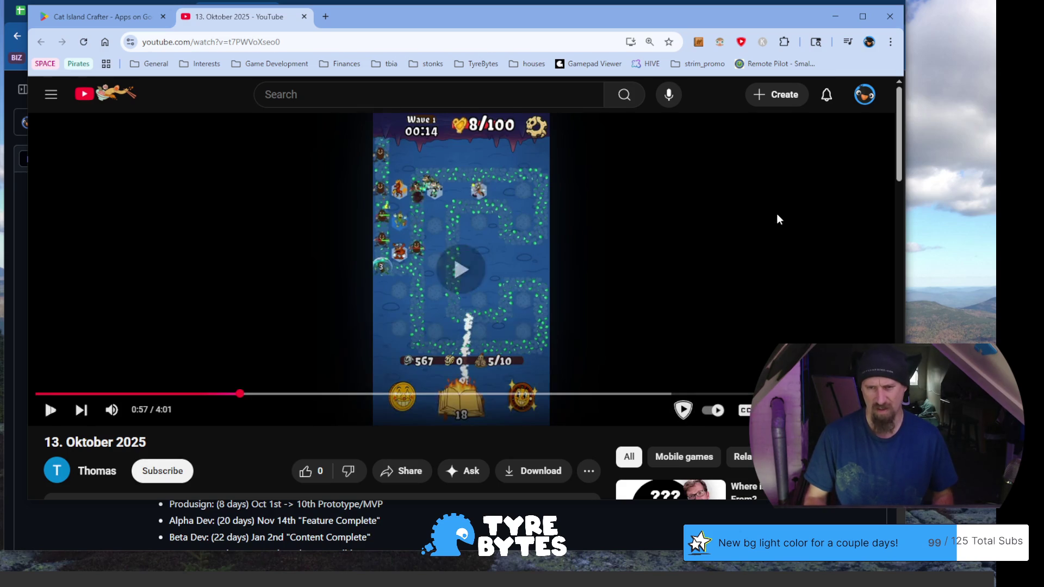
click(777, 218)
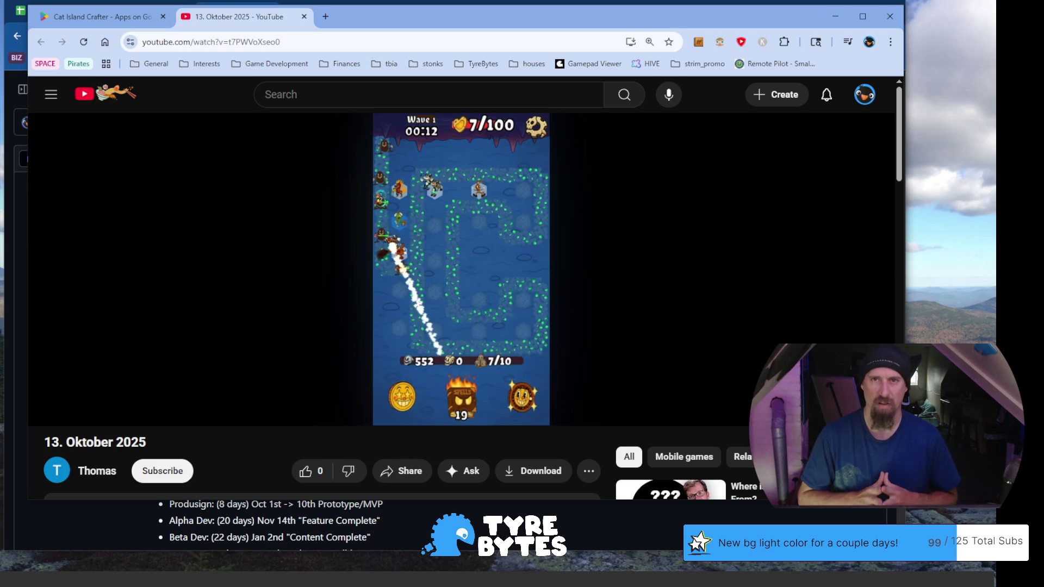
scroll(734, 269, down, 3)
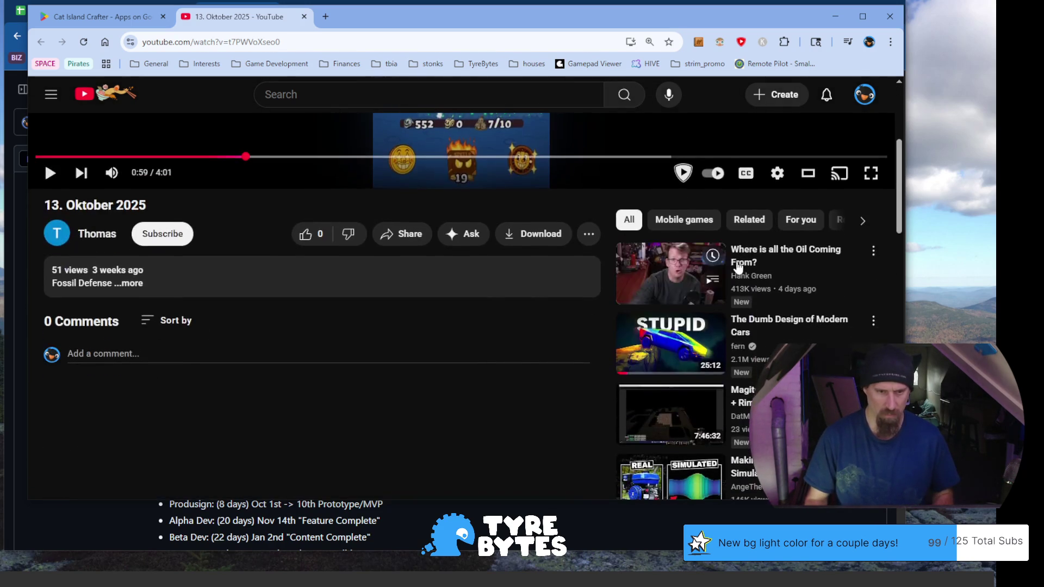
scroll(591, 314, down, 4)
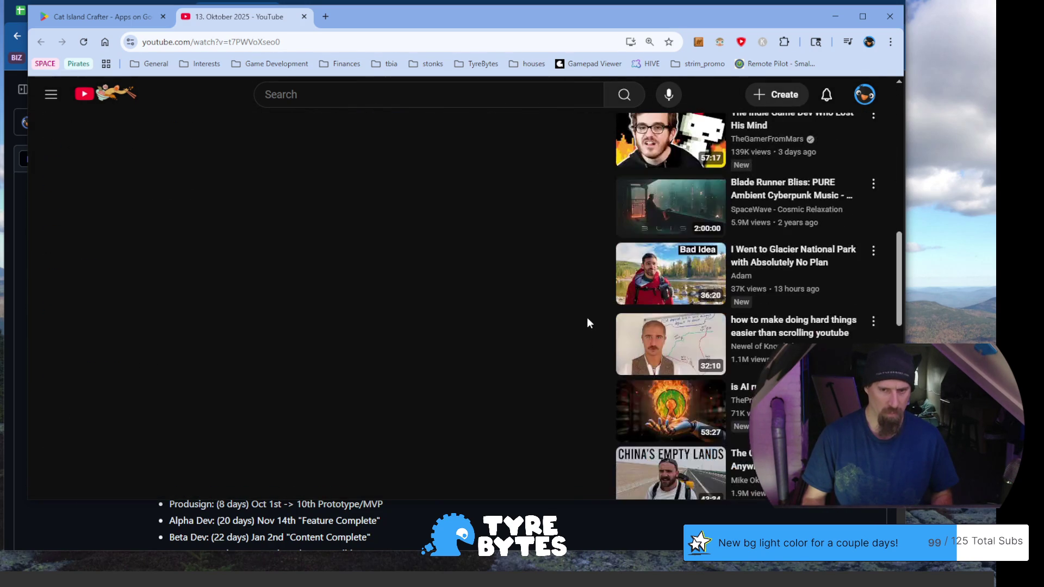
scroll(587, 317, down, 3)
scroll(585, 317, up, 10)
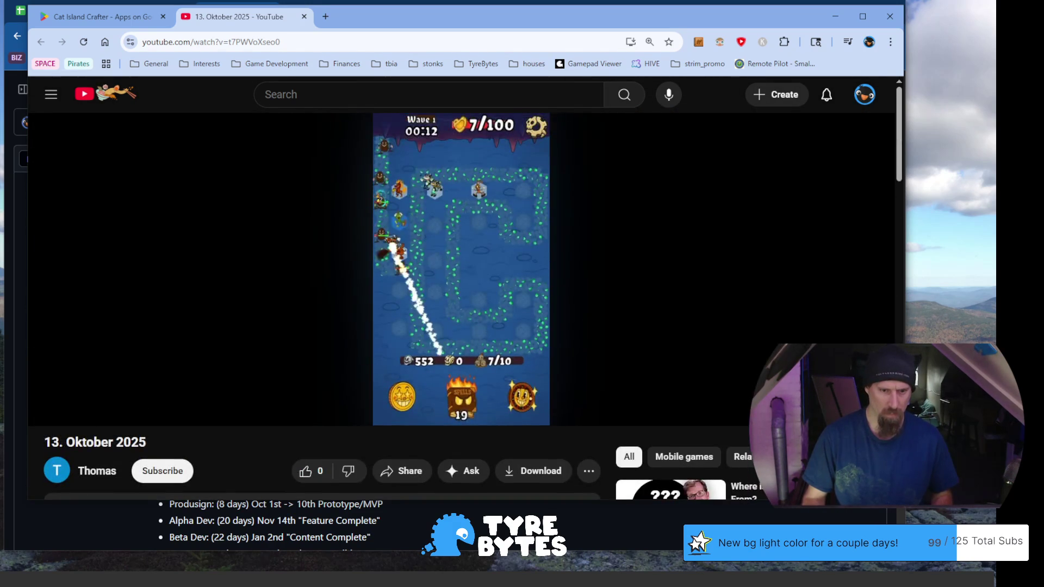
Resume the video, jump to 2:20 and further ahead, and pause near 2:45 on wave five.
click(691, 217)
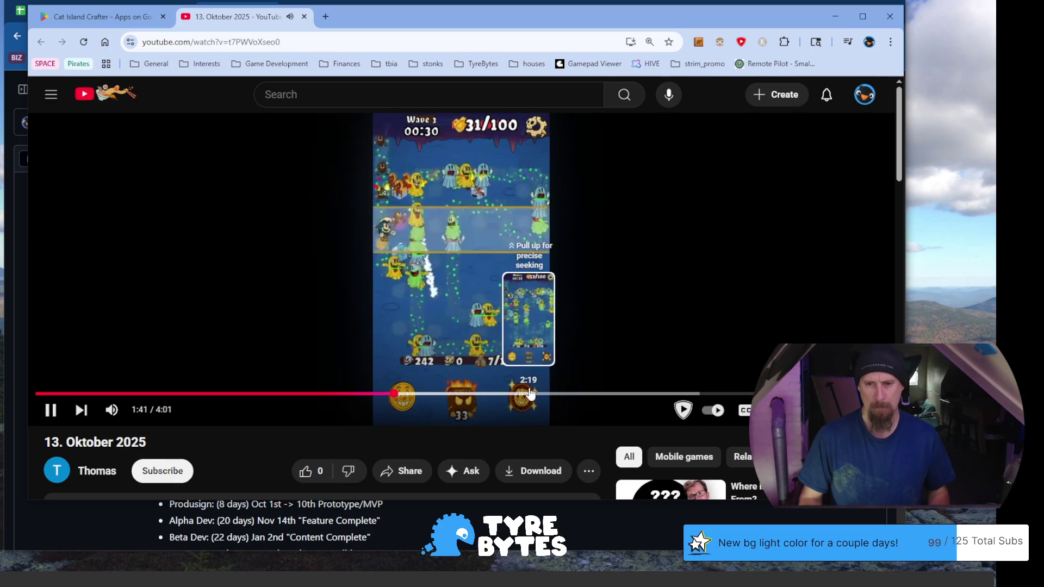
drag(392, 396, 530, 394)
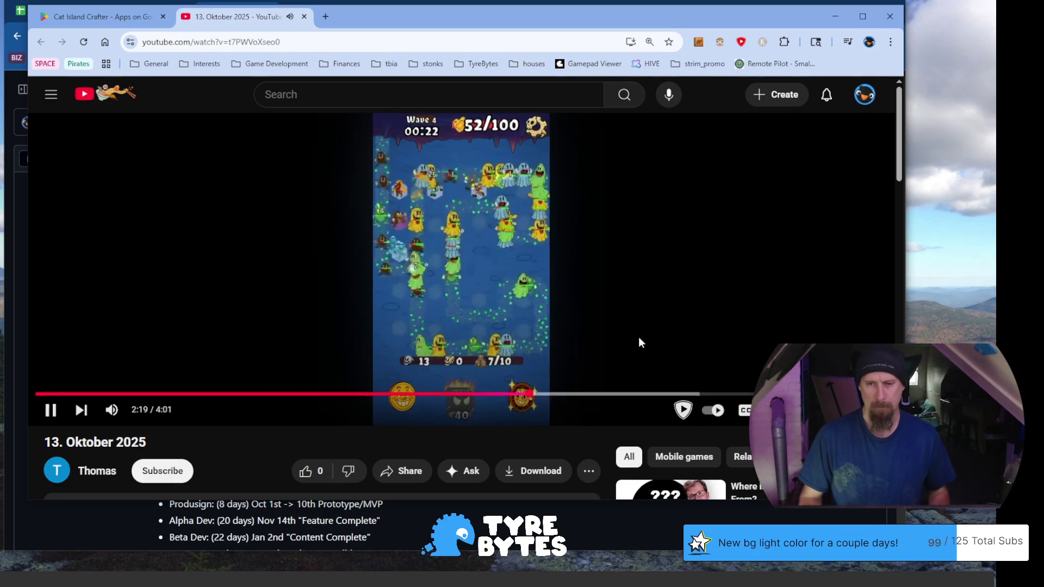
click(618, 395)
click(731, 276)
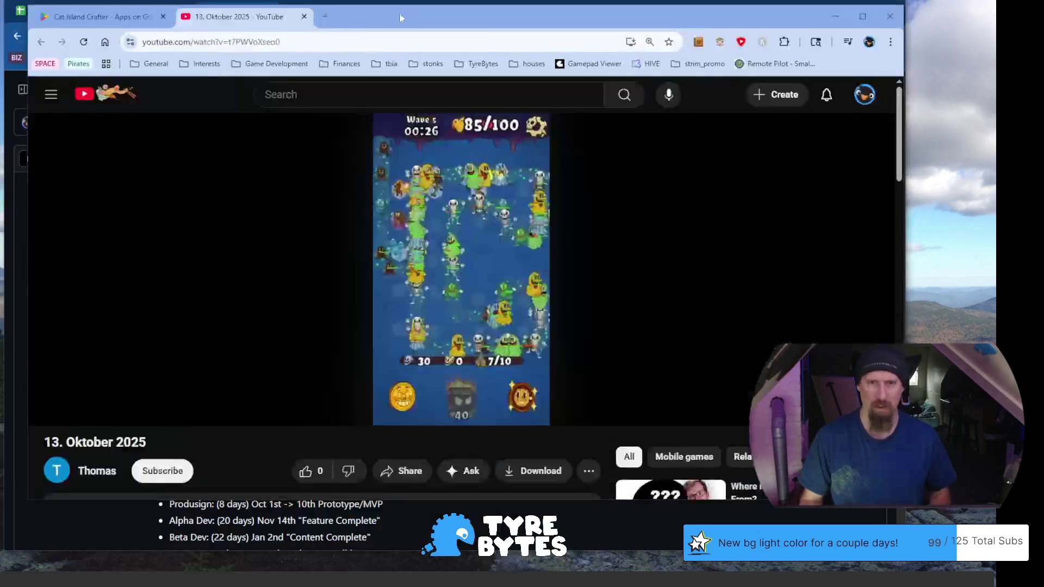
Pull the Reddit comment thread into this window and settle on its tab after checking the others.
drag(269, 219, 367, 17)
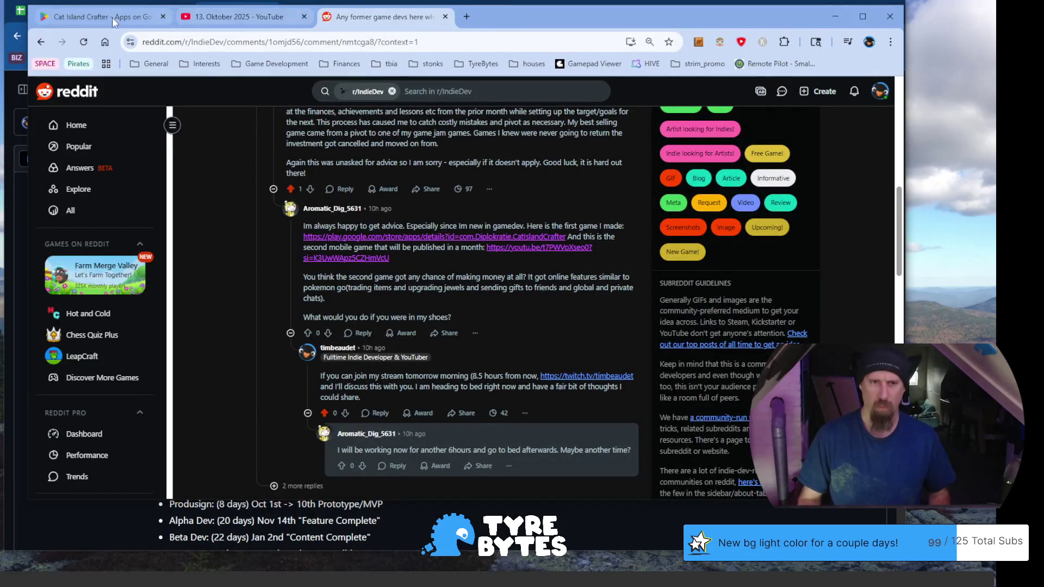
click(111, 16)
click(222, 16)
click(377, 17)
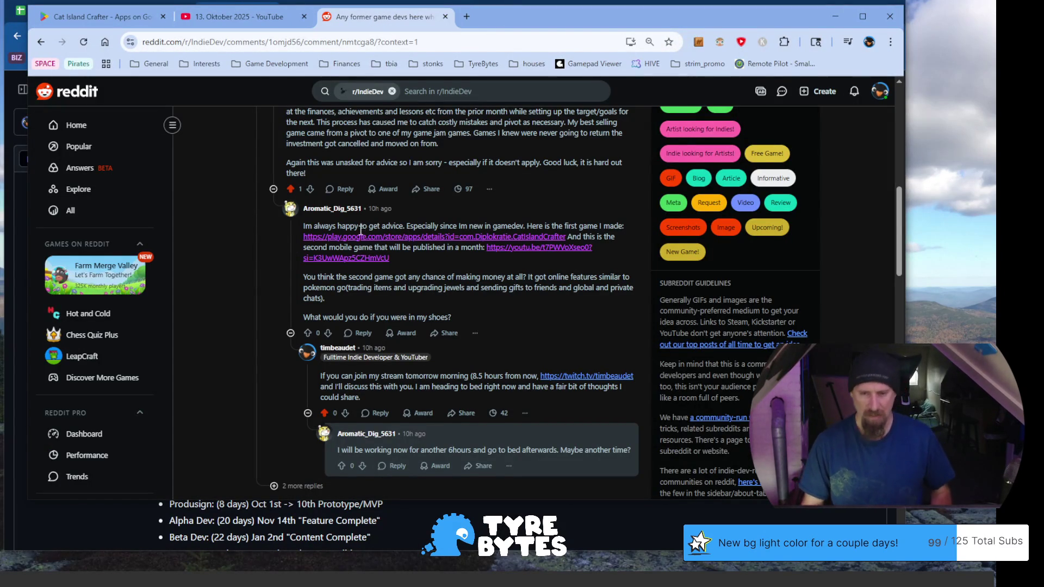
scroll(374, 225, down, 2)
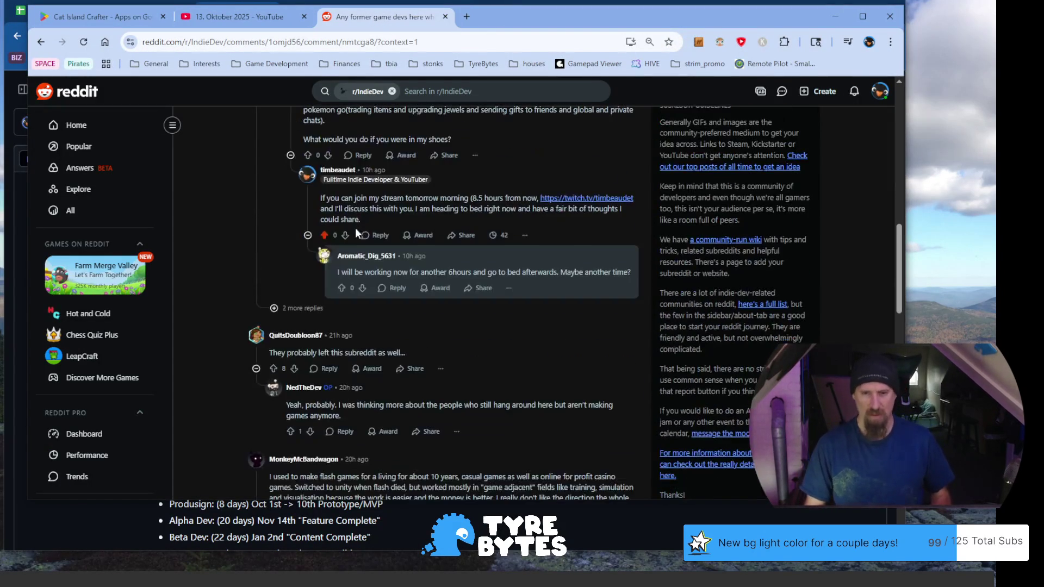
Draft a reply to the developer saying the first game was unclear so thoughts will focus on the second.
click(391, 288)
text(No worries.)
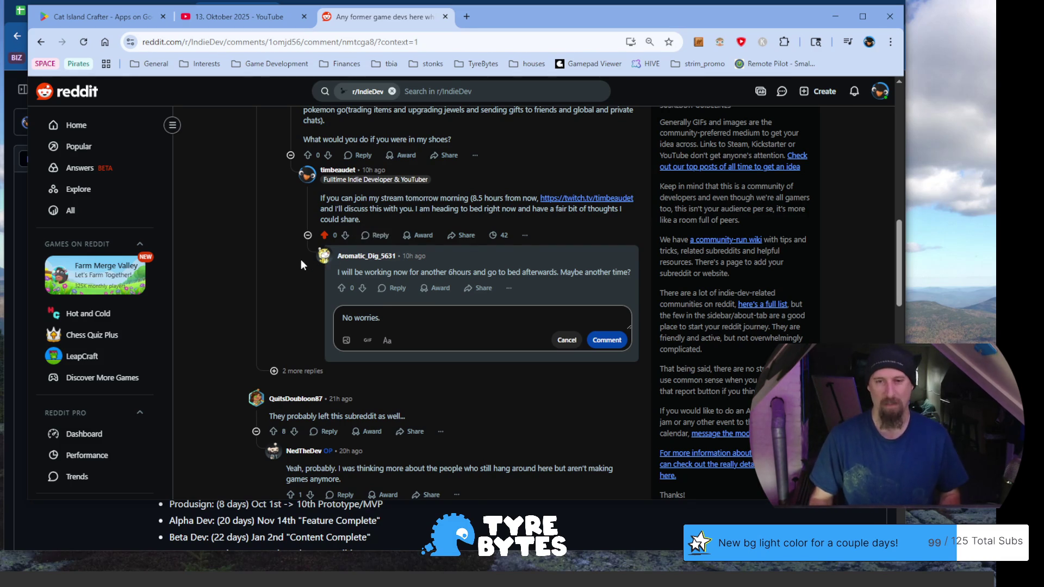
scroll(300, 259, down, 1)
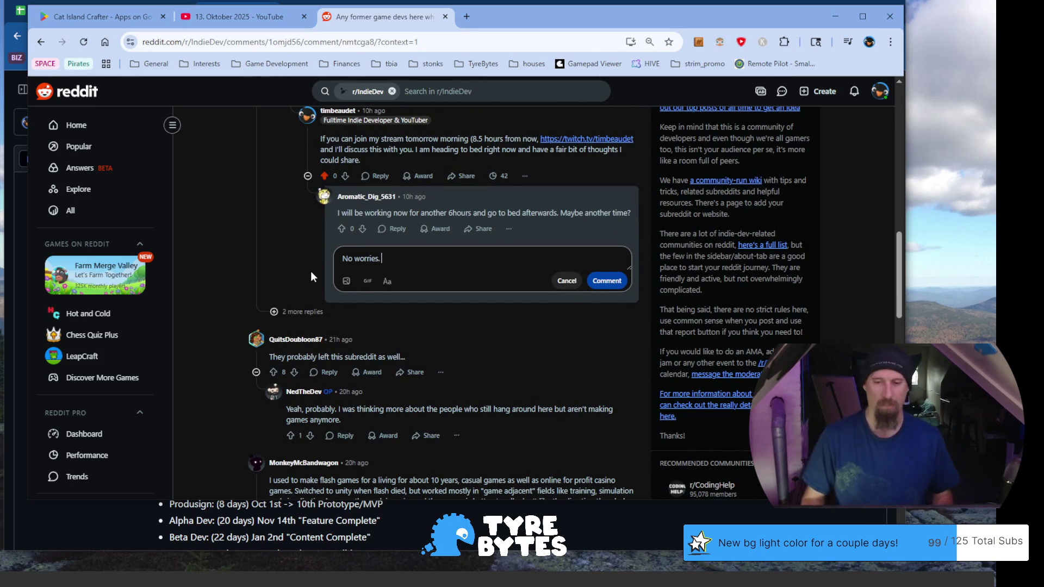
scroll(310, 271, up, 3)
scroll(296, 219, up, 1)
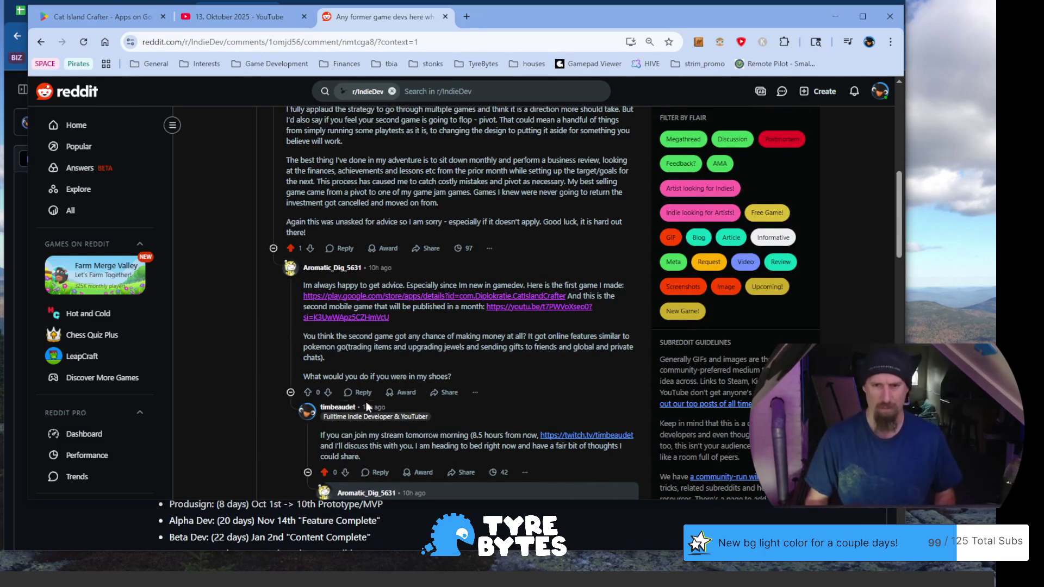
scroll(375, 379, down, 4)
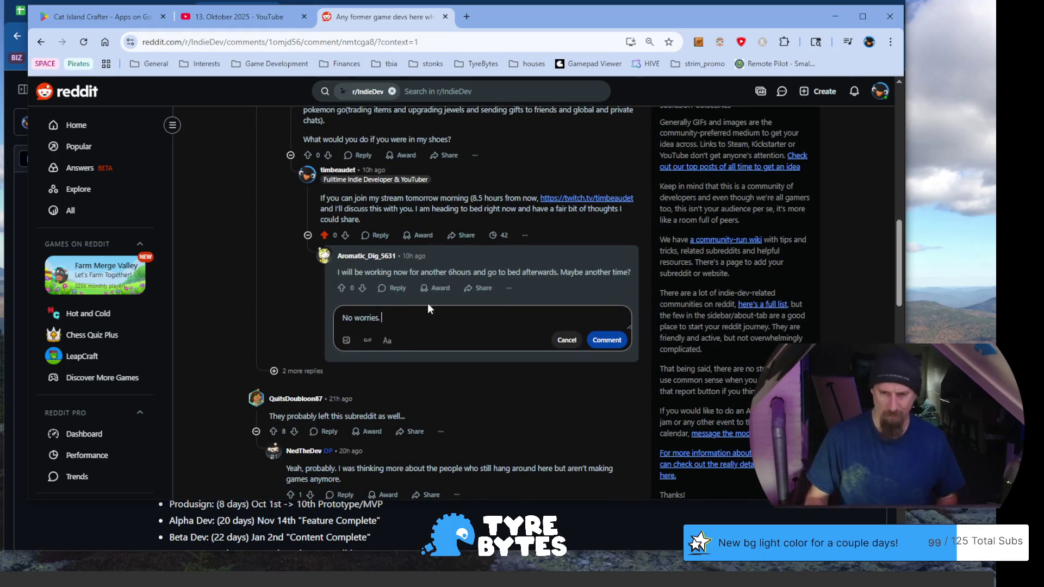
scroll(355, 263, down, 1)
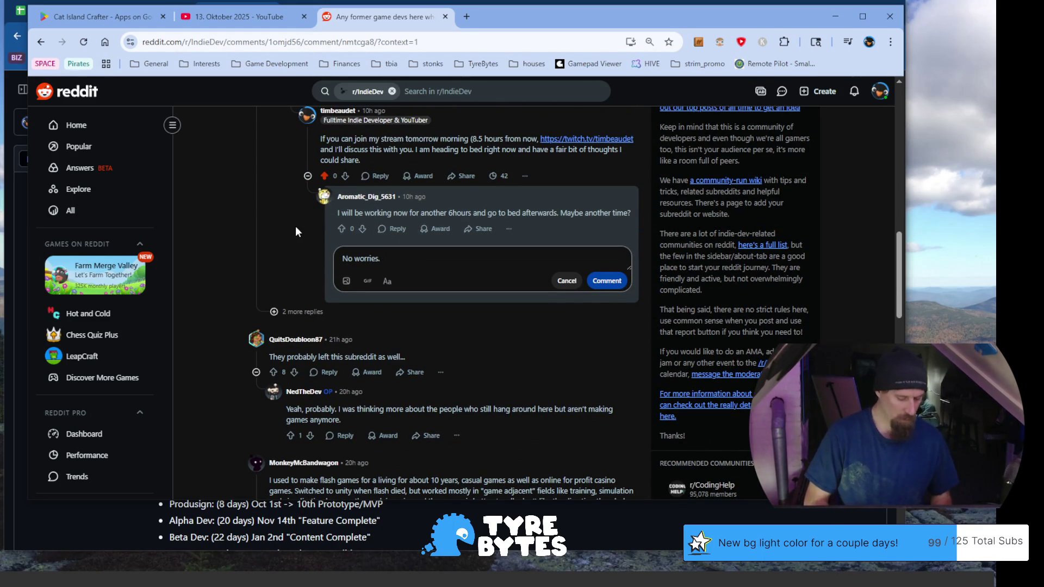
text( I)
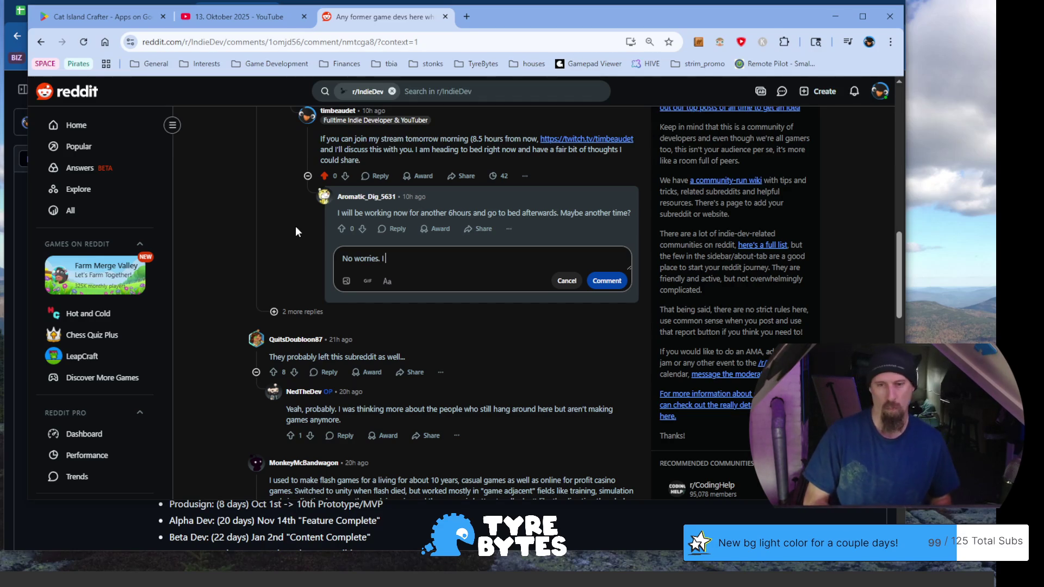
text( can't w)
key(BackSpace)
text(quite)
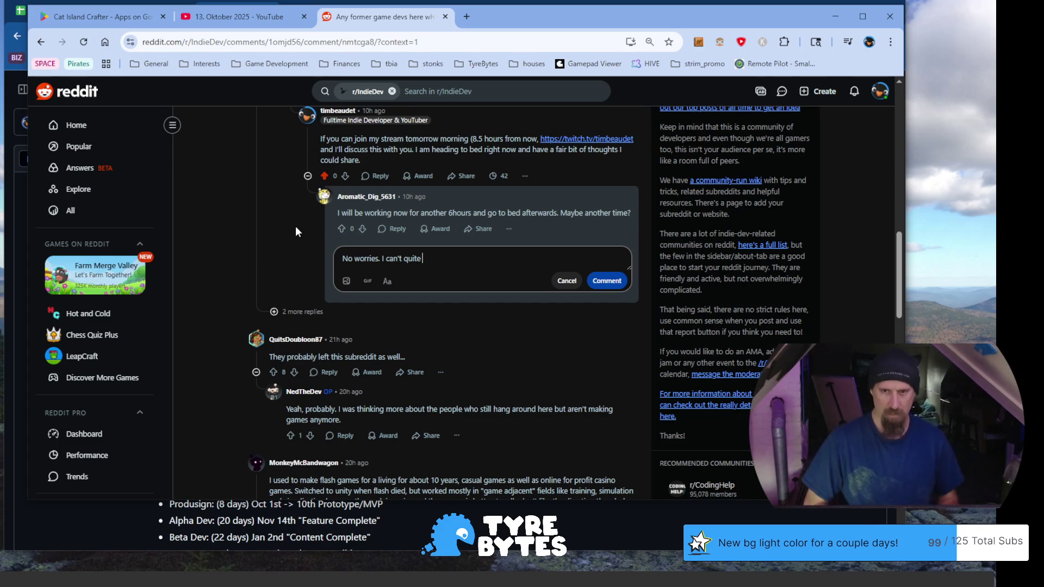
text(figure)
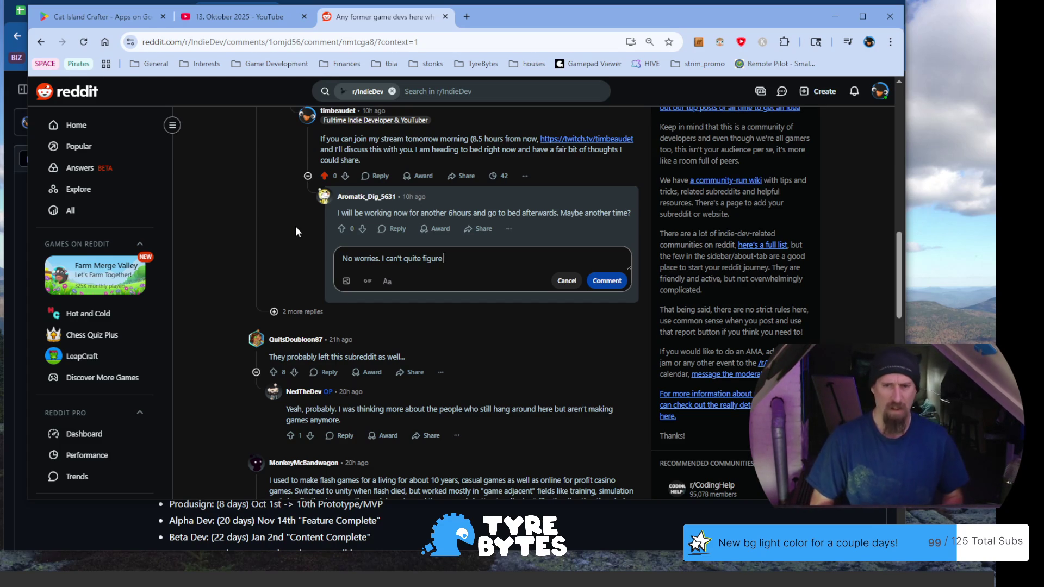
text( out what)
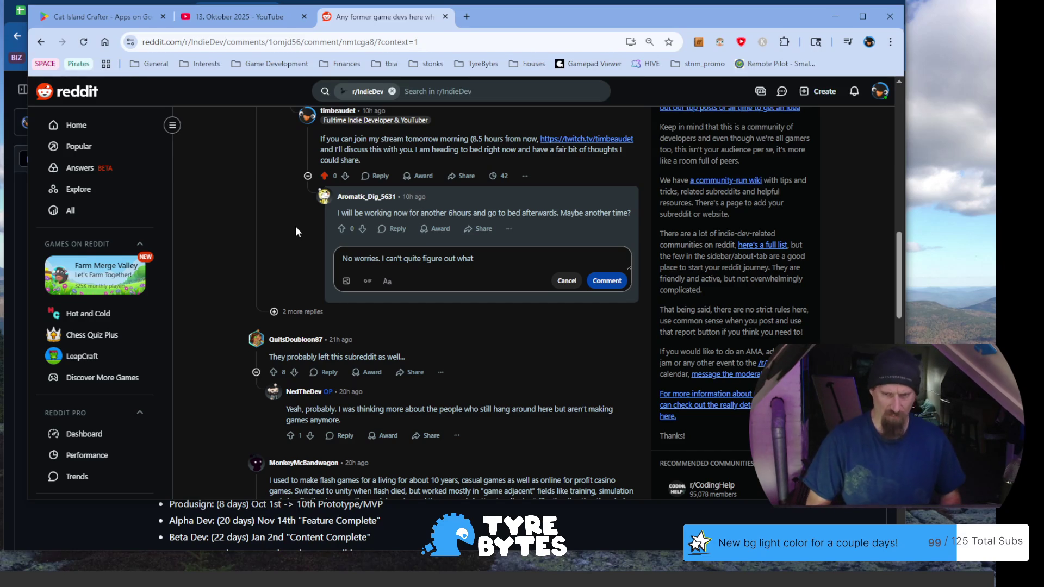
text(th)
key(BackSpace)
key(BackSpace)
key(BackSpace)
text(how I would p)
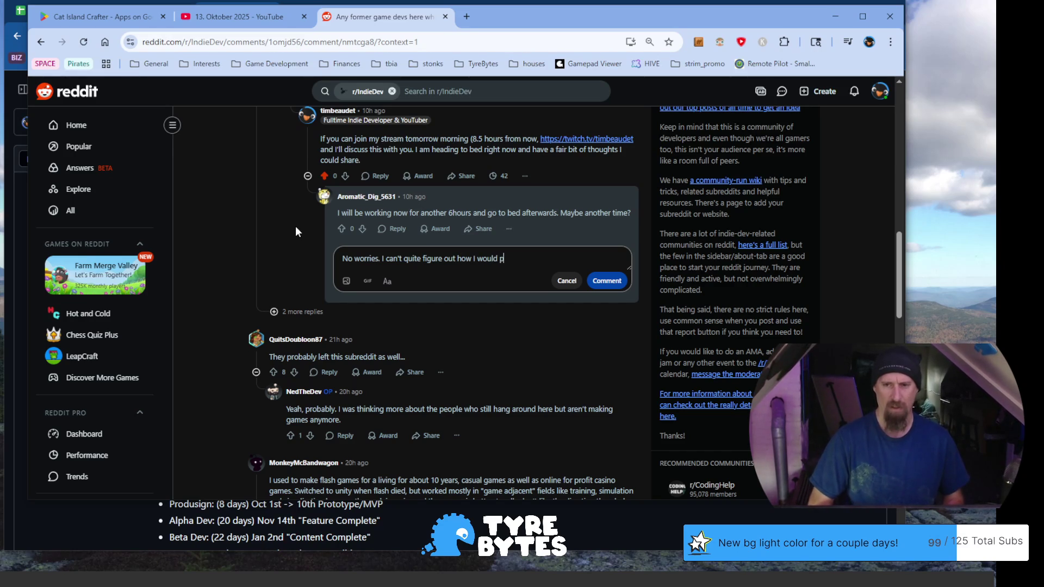
text(lay the first game based on the )
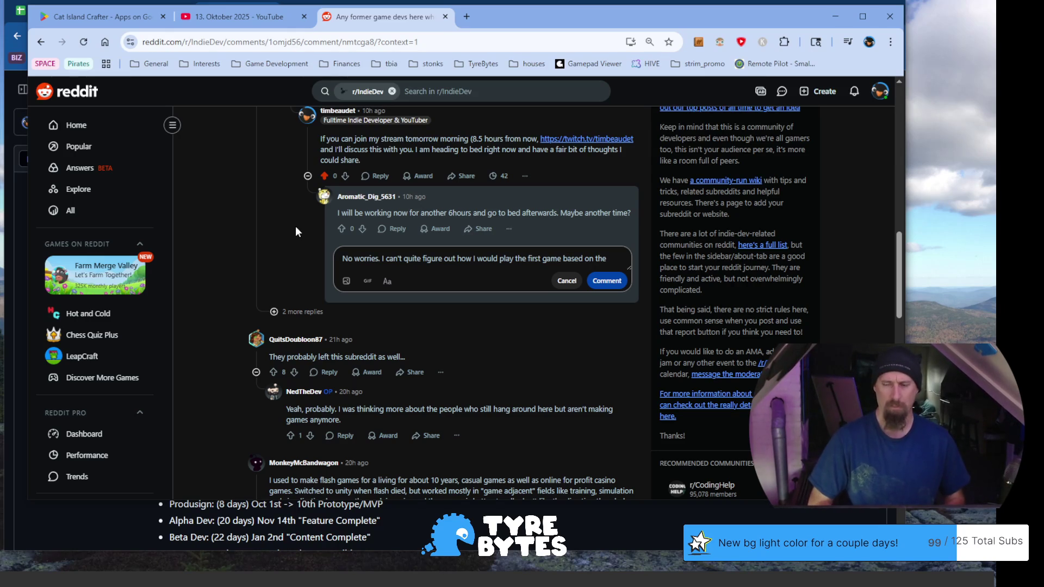
text(sc)
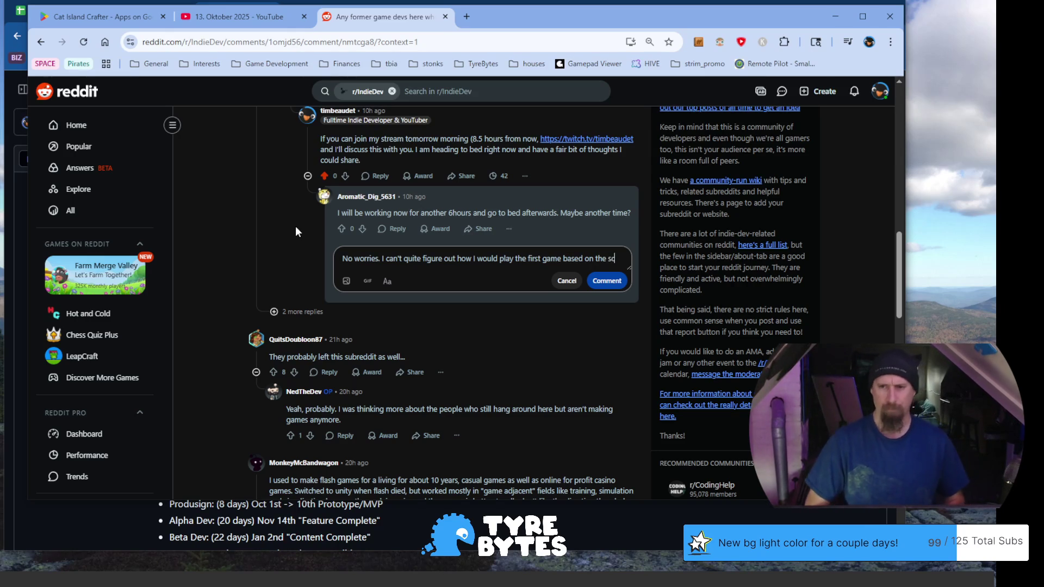
text(reenshots, but I'm going to focus my)
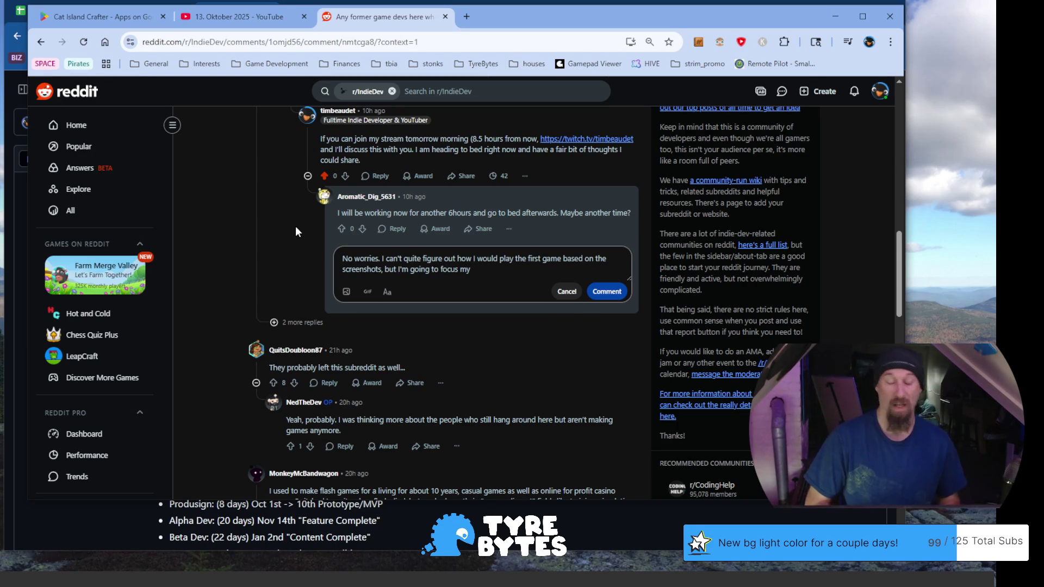
text( thoughts on)
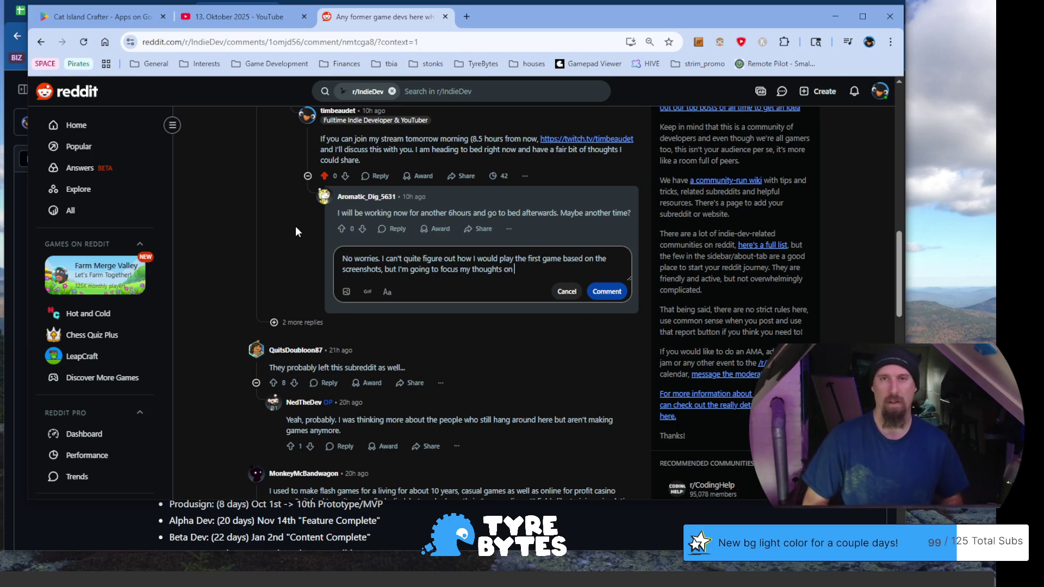
text( the current/second)
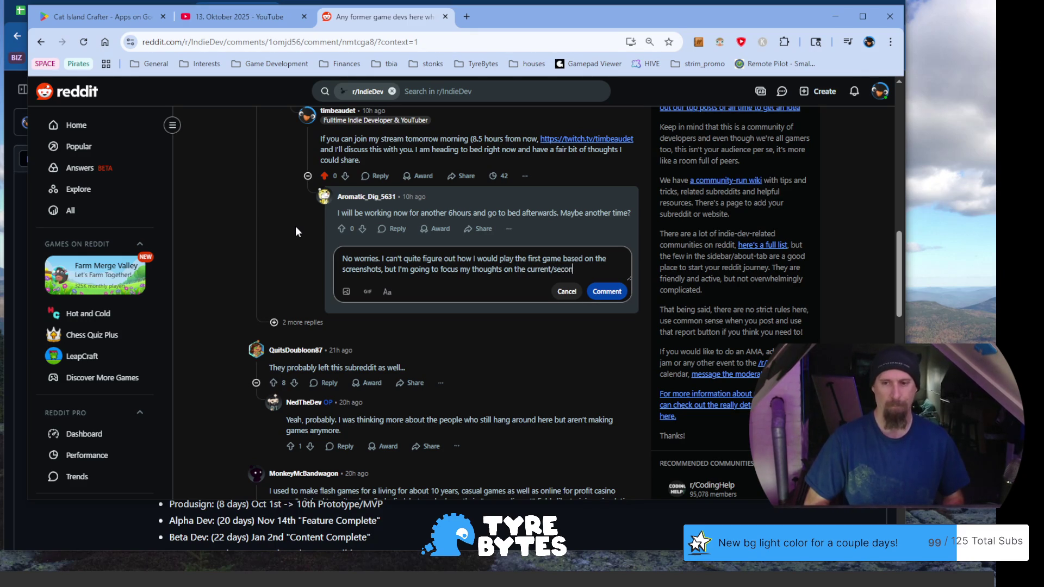
text( game)
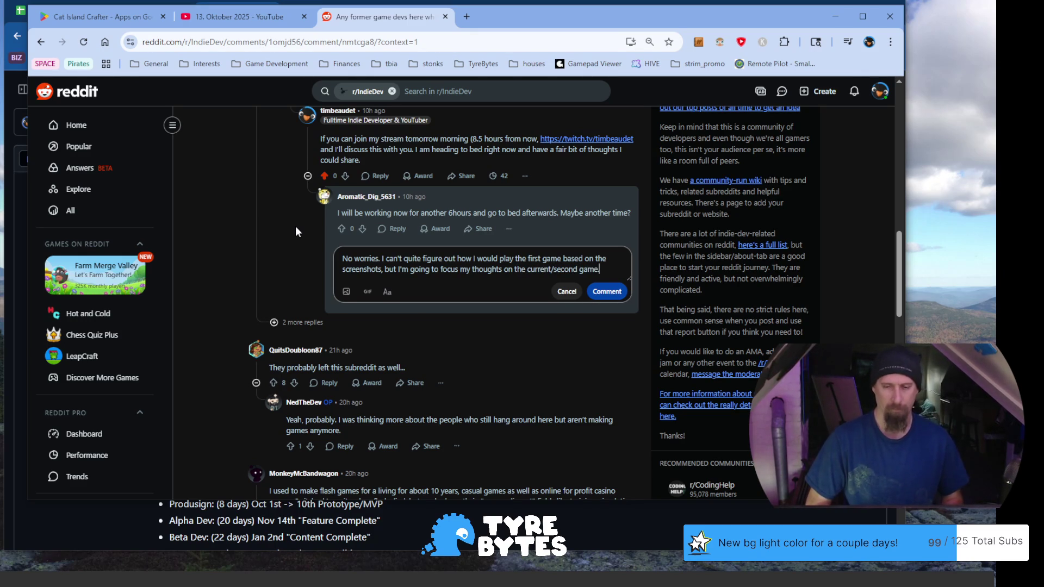
text(.)
key(Return)
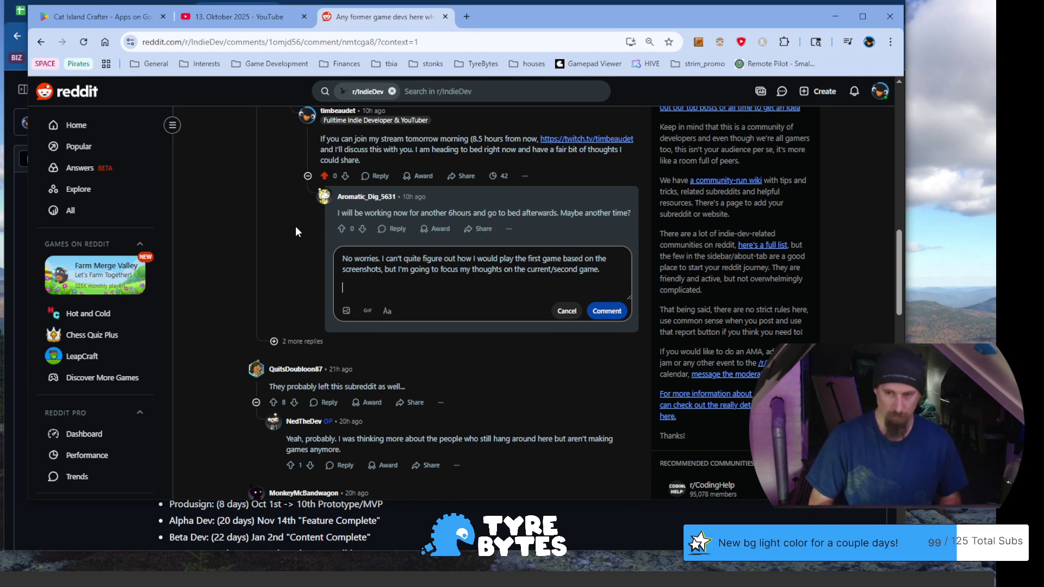
text(At first I thought the video was an attem)
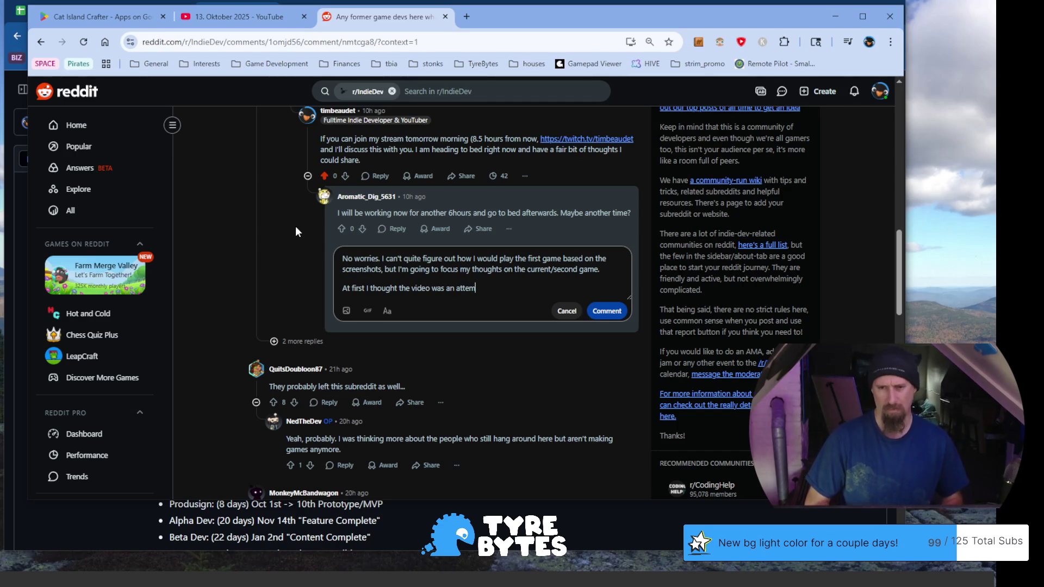
text(pt at a trailer)
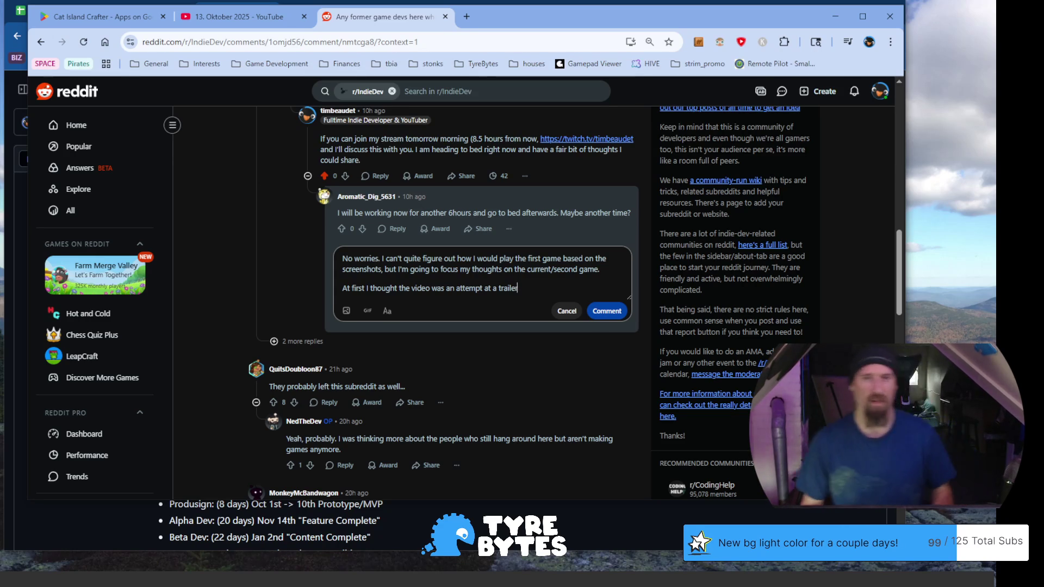
click(98, 17)
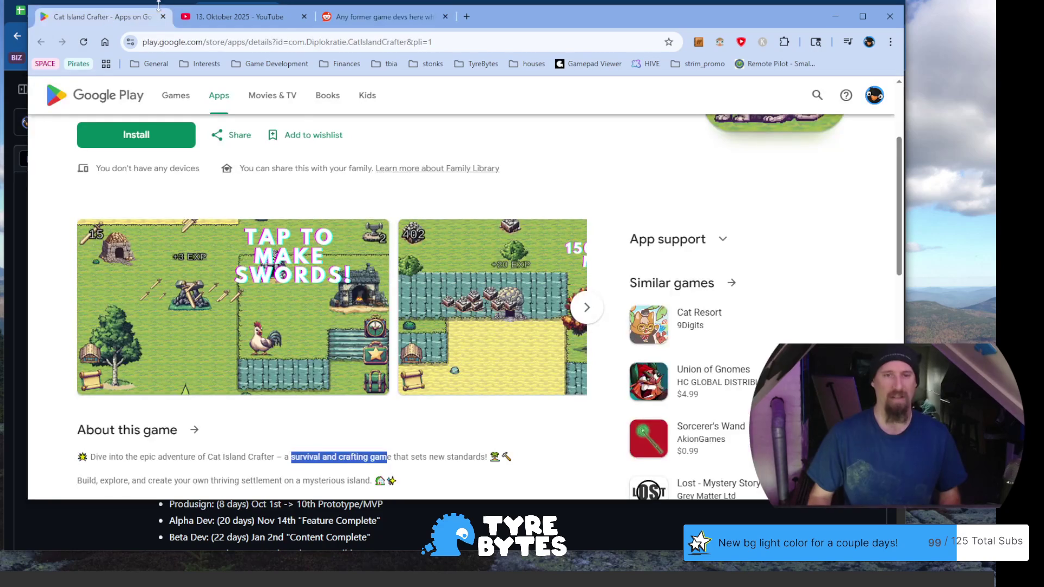
scroll(333, 255, down, 2)
scroll(332, 256, up, 2)
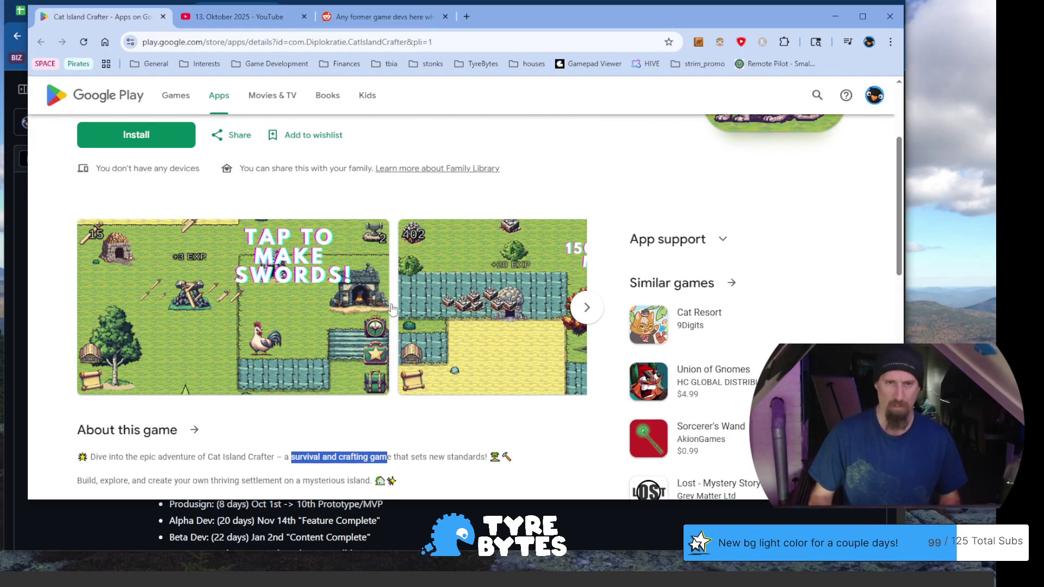
scroll(332, 287, down, 2)
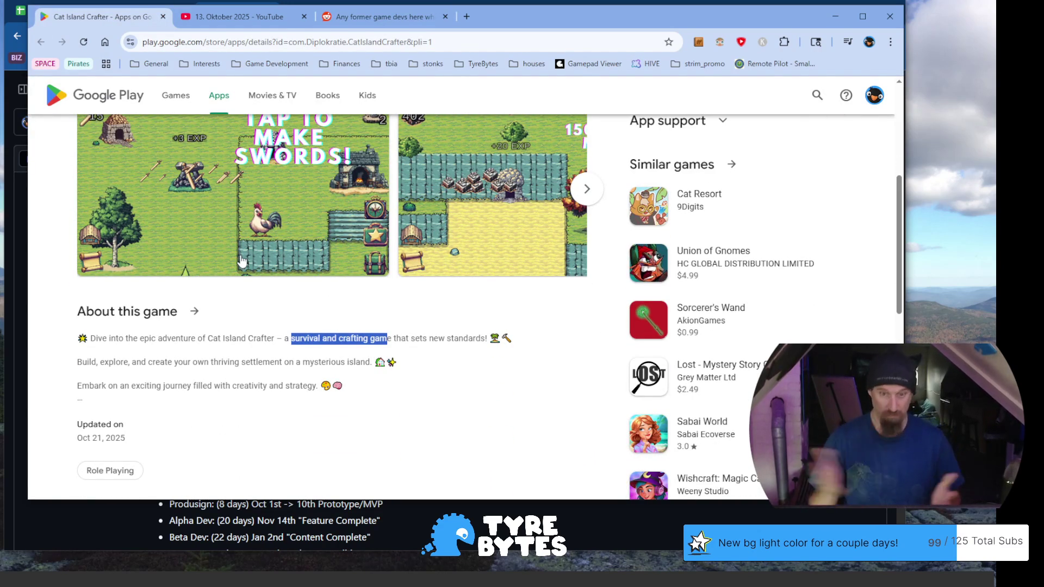
Switch from the Cat Island Crafter listing back to the 13. Oktober 2025 video tab.
click(235, 20)
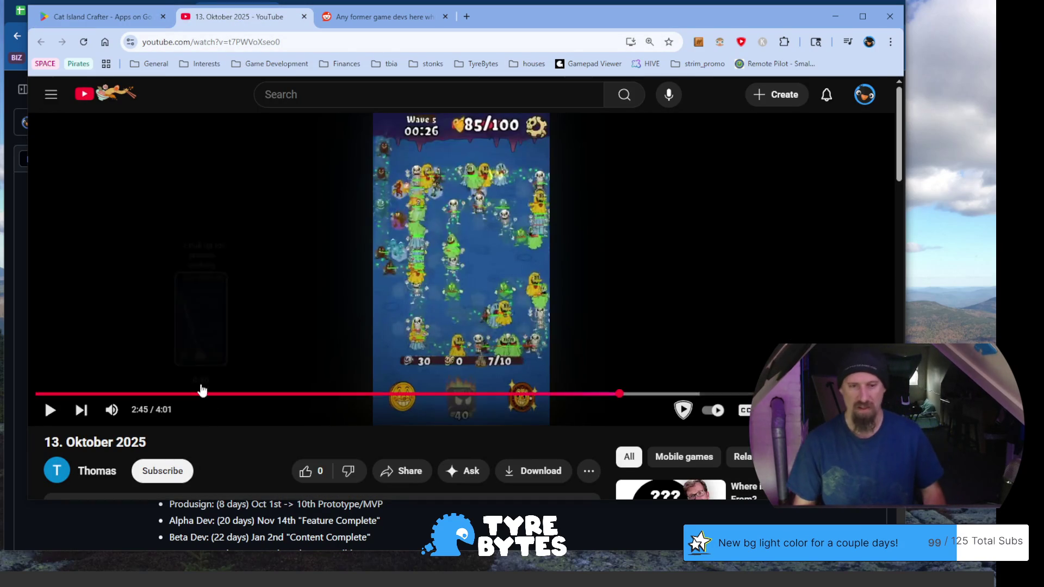
mouse_move(61, 393)
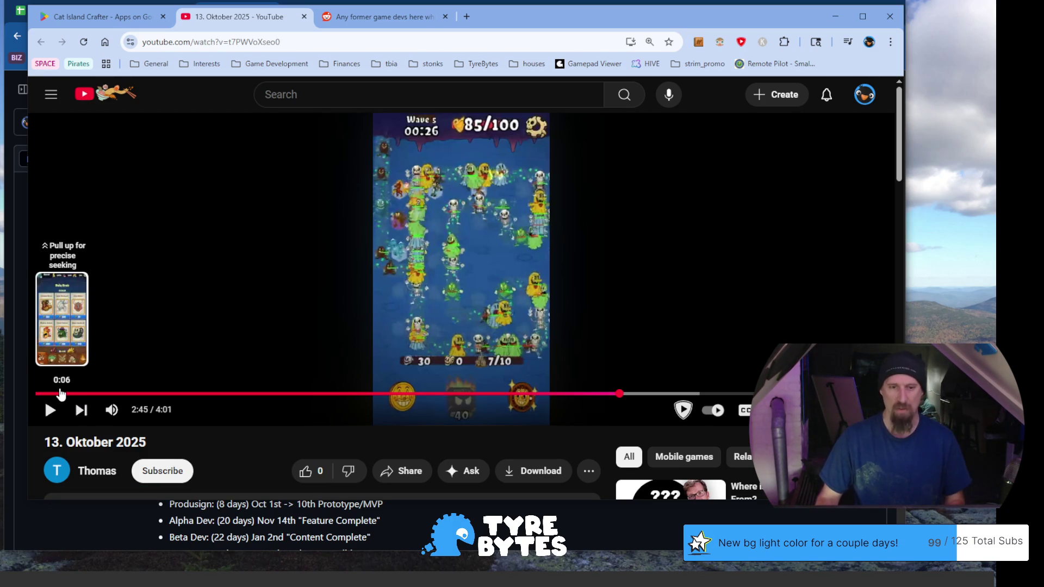
Restart the video from the beginning, skip to 0:22 and 0:43, and pause.
click(60, 394)
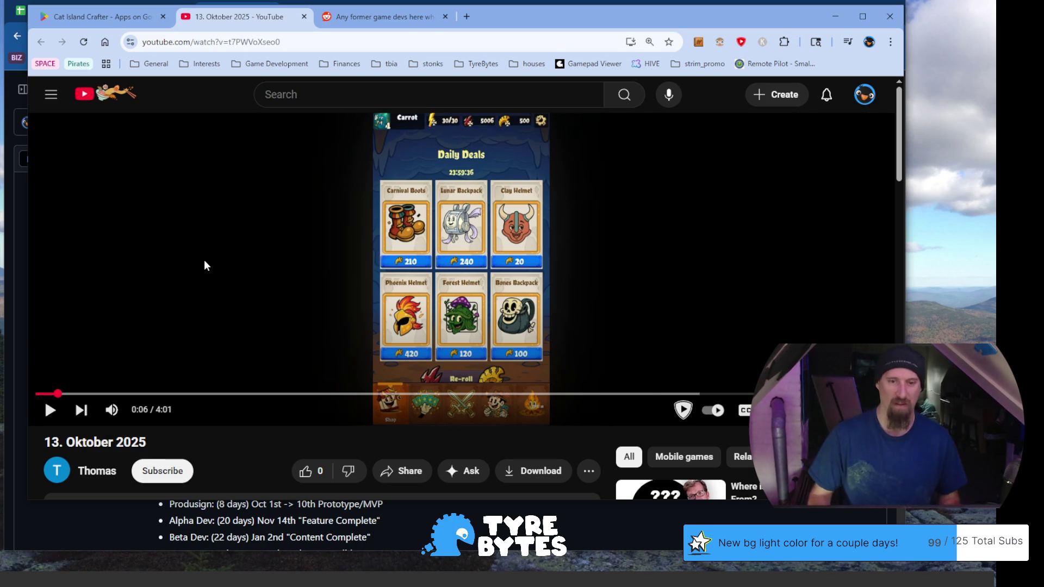
drag(59, 393, 77, 393)
click(106, 383)
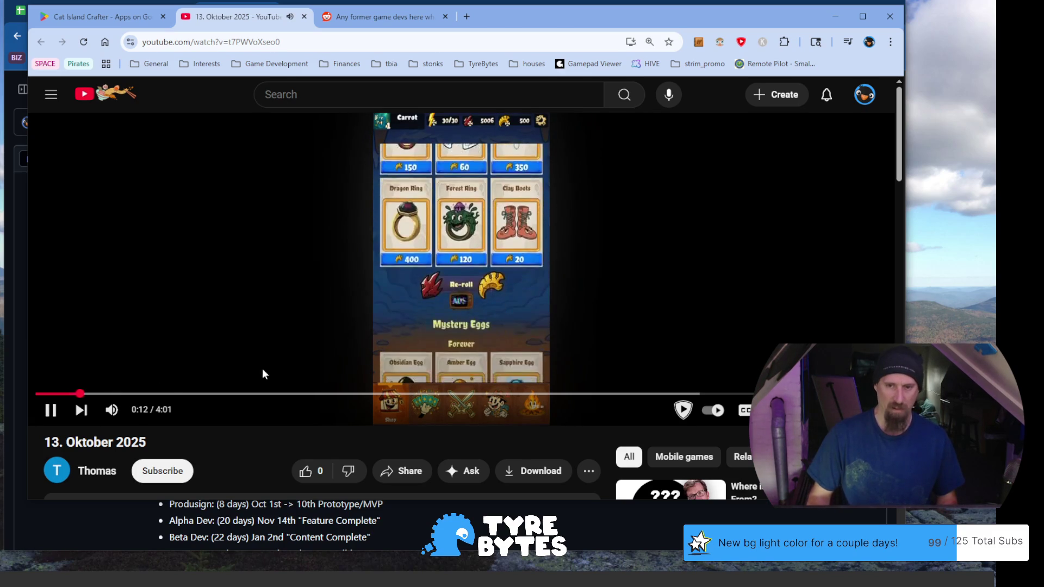
click(117, 393)
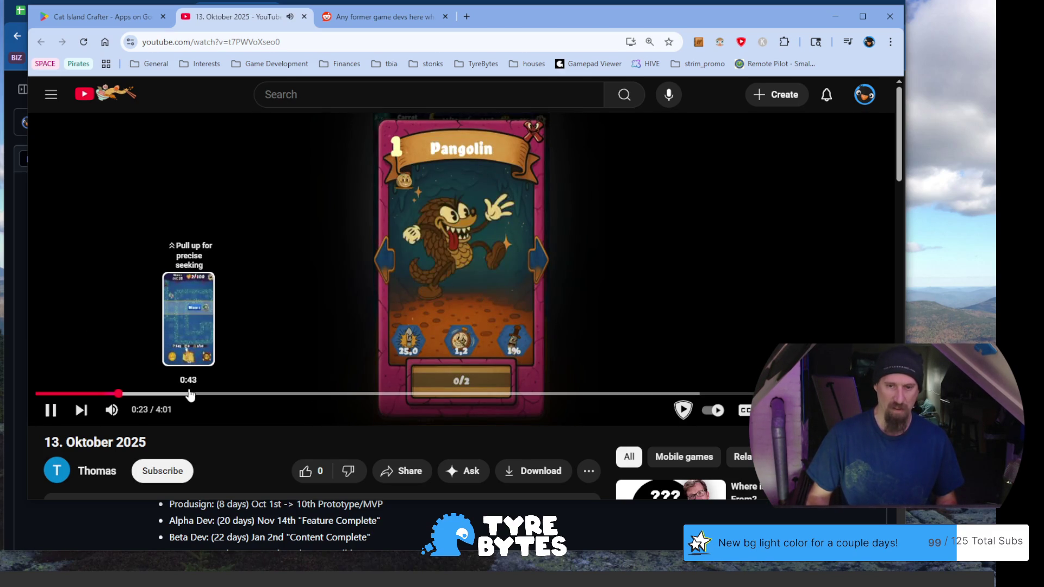
click(189, 394)
click(238, 322)
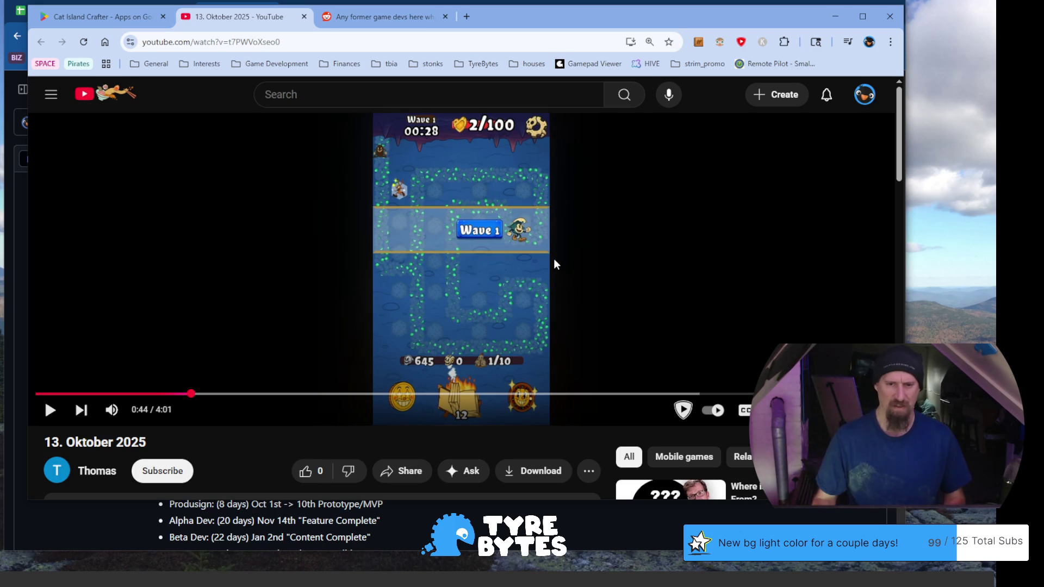
Seek through 0:57, 1:16, 1:25, 1:36 and 1:44, then return to 1:22 and pause at 1:23.
click(240, 394)
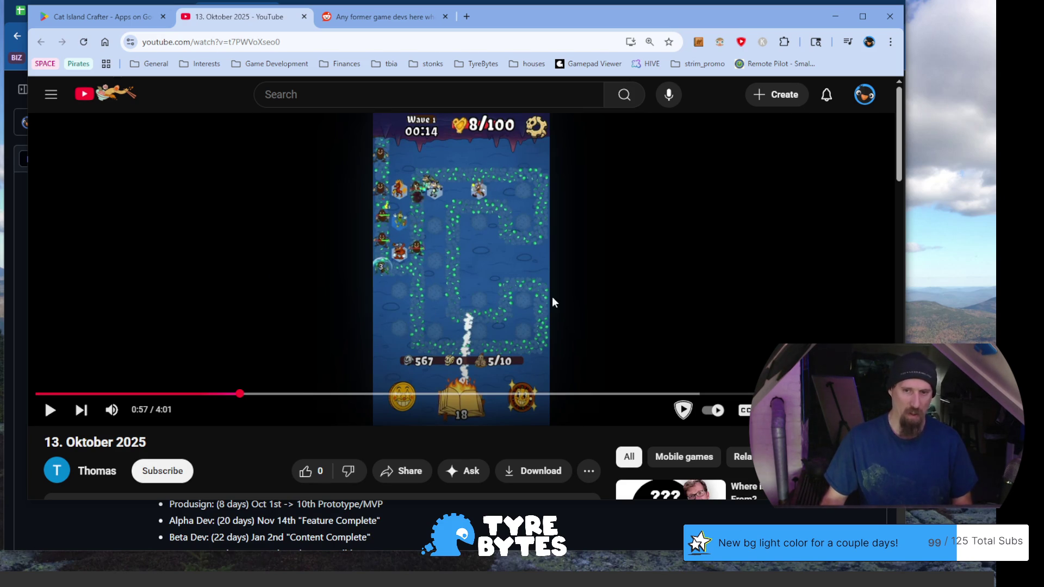
click(305, 394)
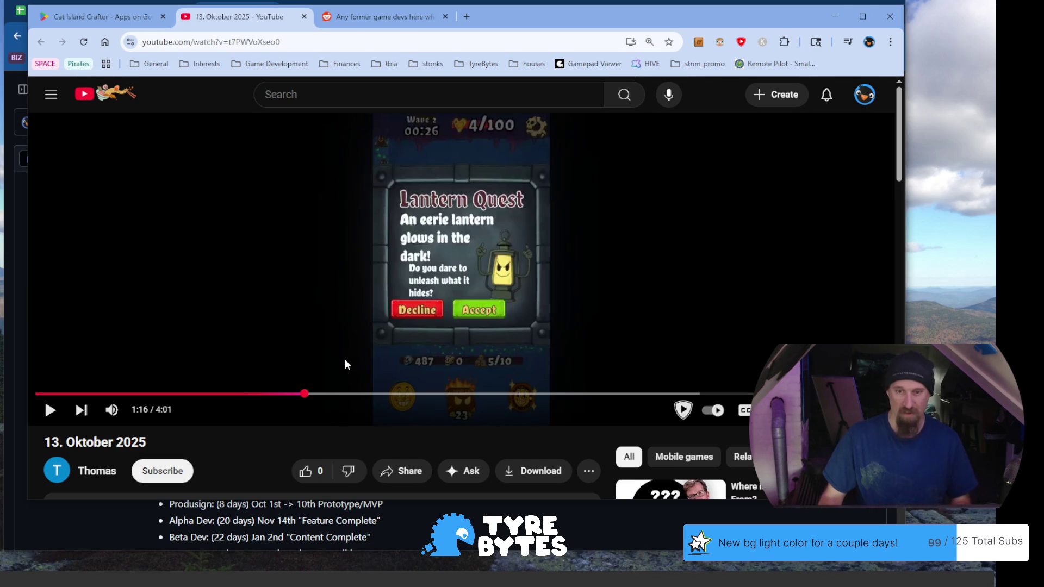
click(339, 394)
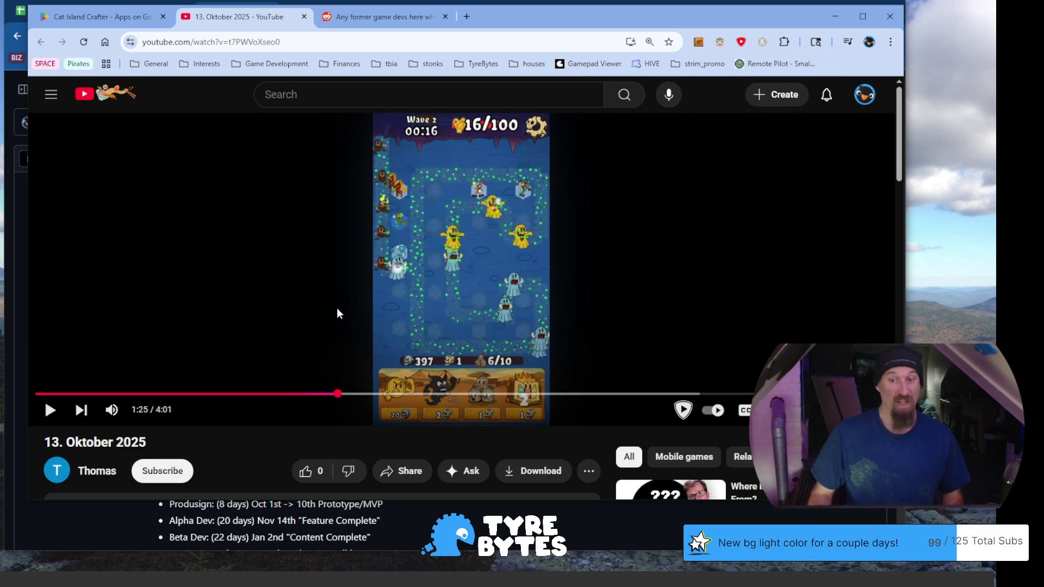
click(377, 395)
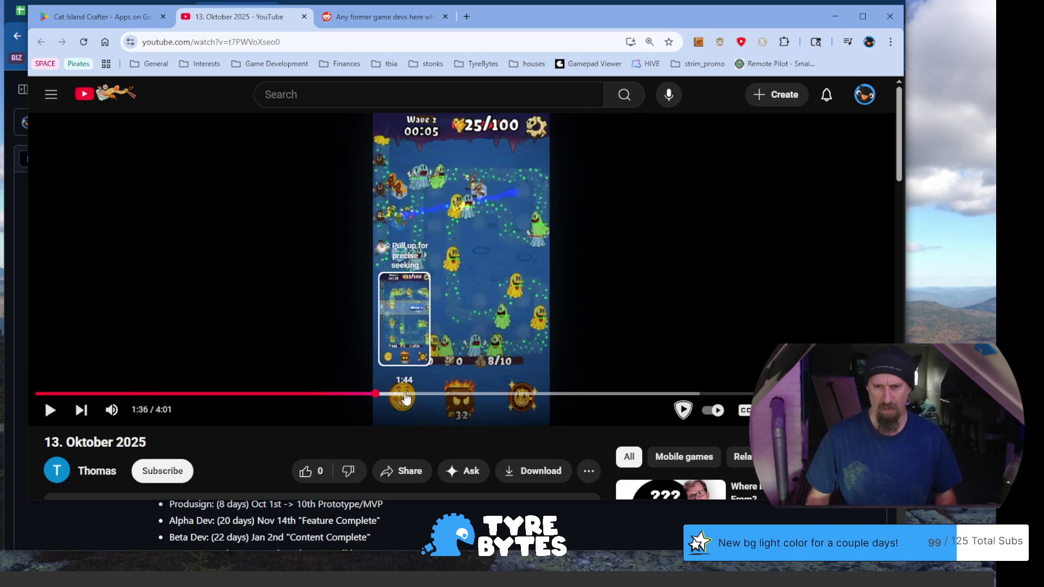
click(403, 394)
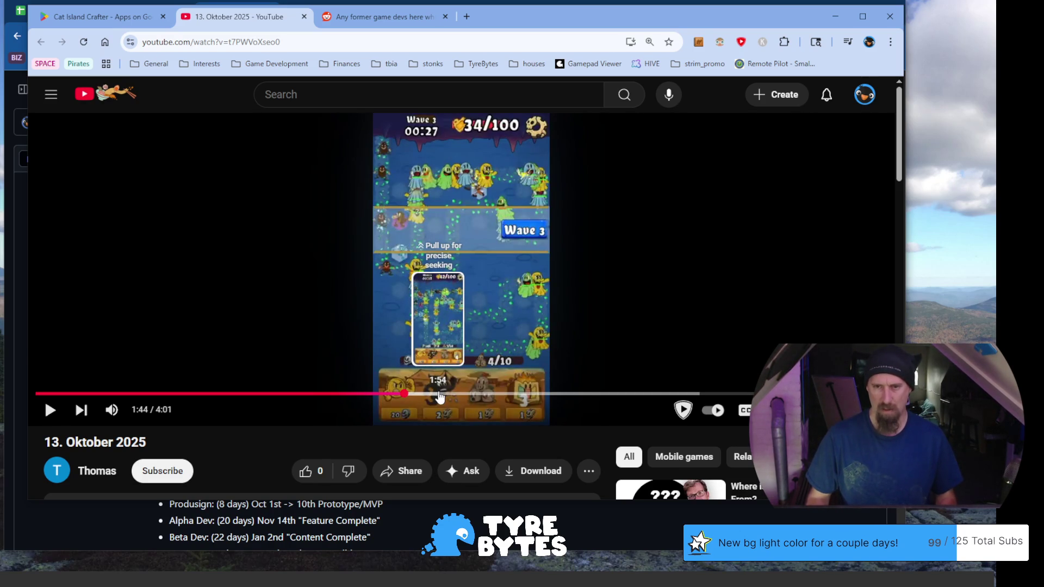
click(327, 395)
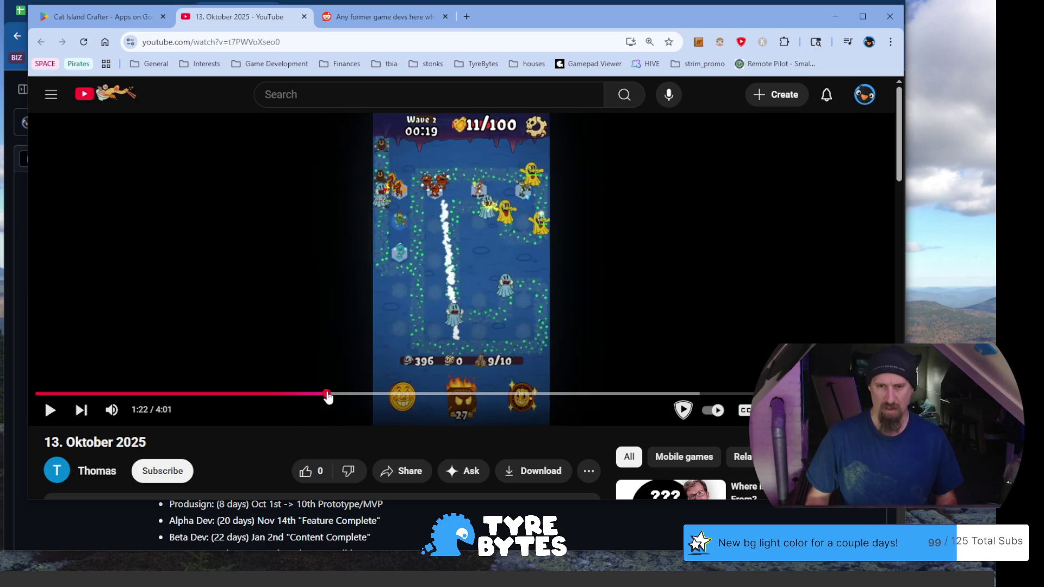
click(348, 306)
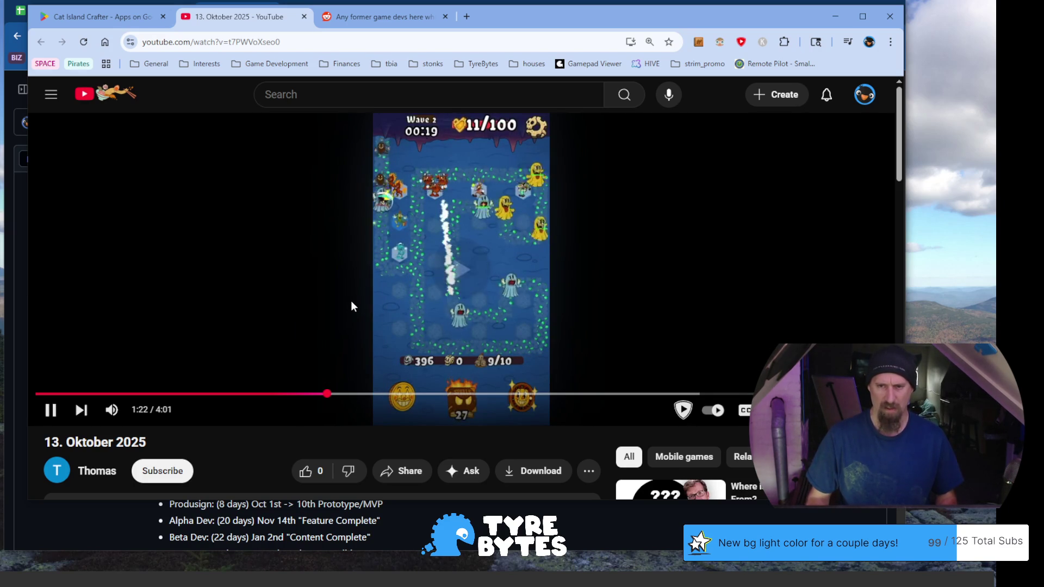
click(412, 291)
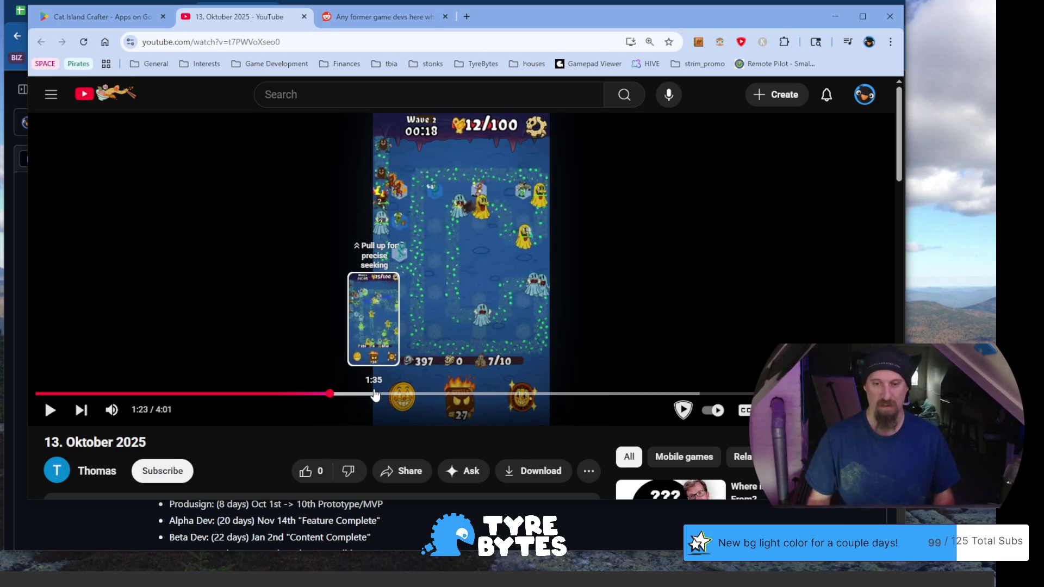
Jump ahead to 1:35, 2:17 and finally 2:31 on wave four.
click(374, 394)
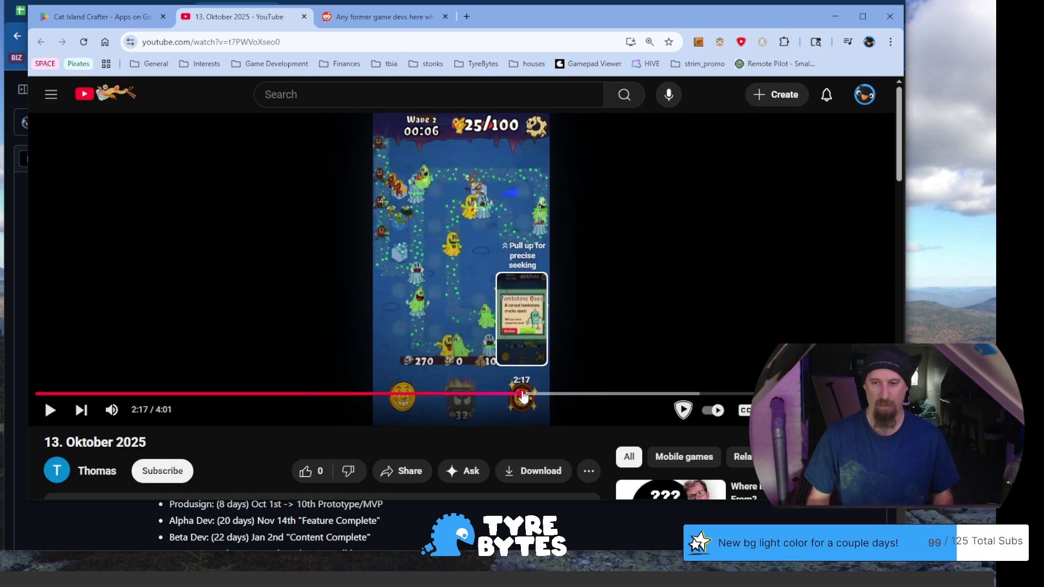
click(520, 394)
click(572, 395)
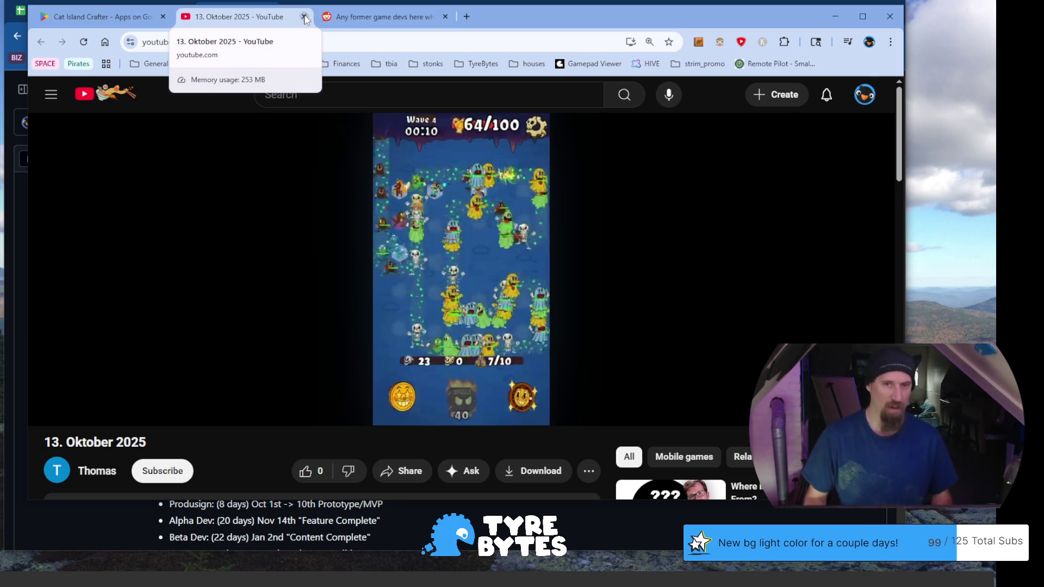
Load the Twitch channel's videos page in a new tab using address completions.
click(467, 16)
text(v)
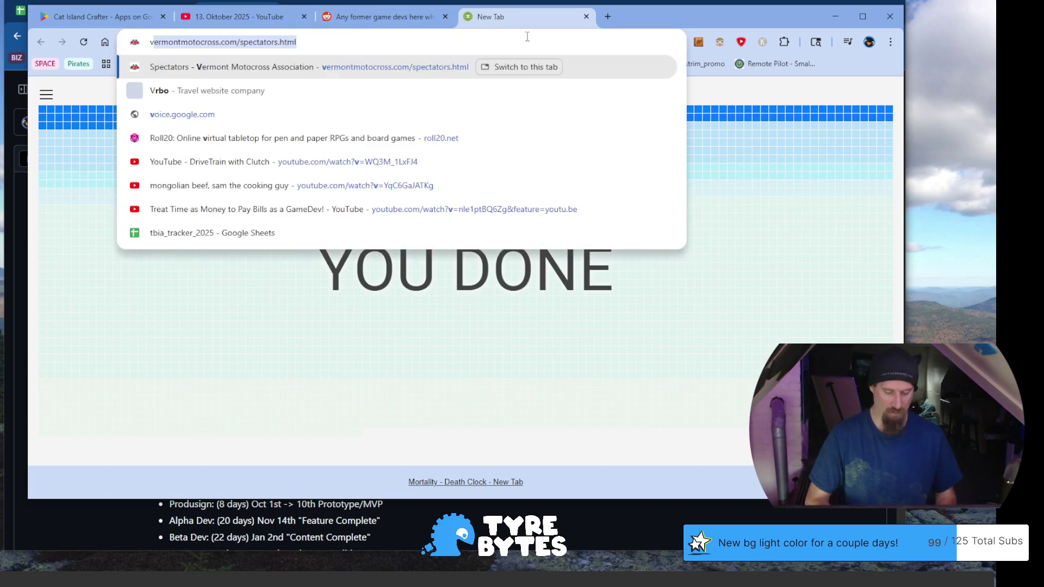
key(BackSpace)
key(BackSpace)
text(t)
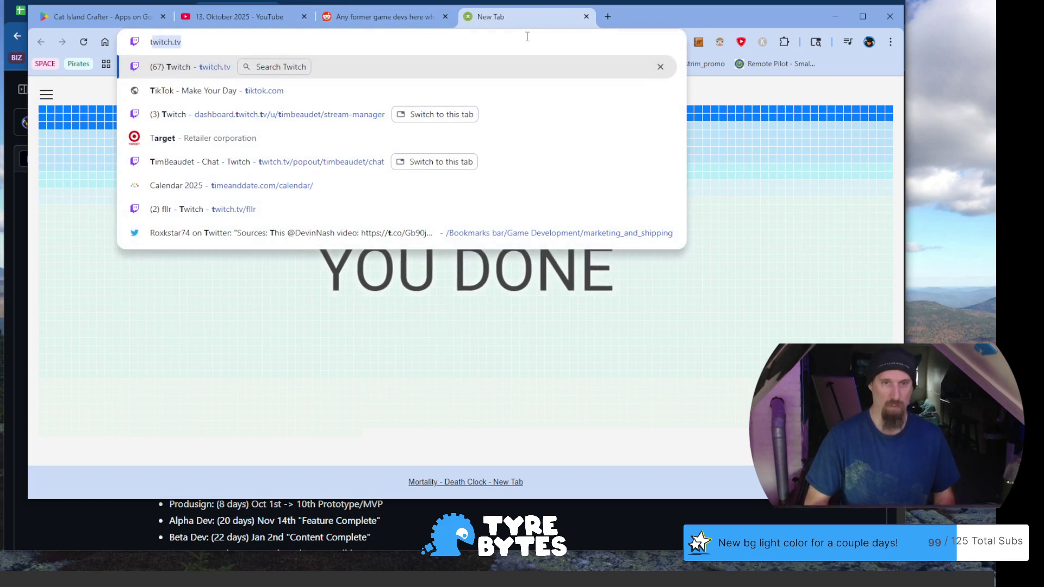
key(Right)
text(/)
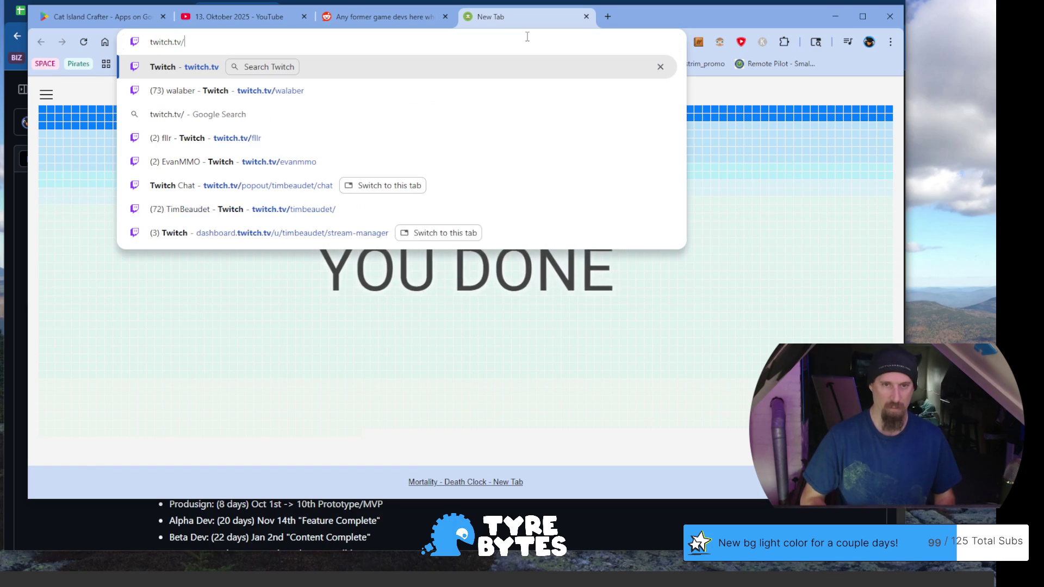
text(tim)
key(Right)
text(v)
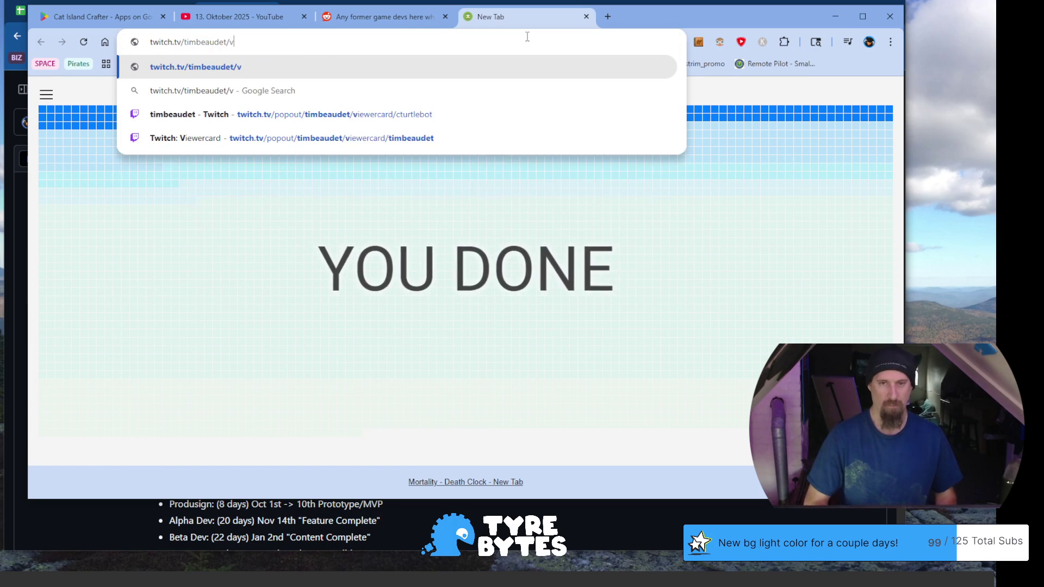
key(BackSpace)
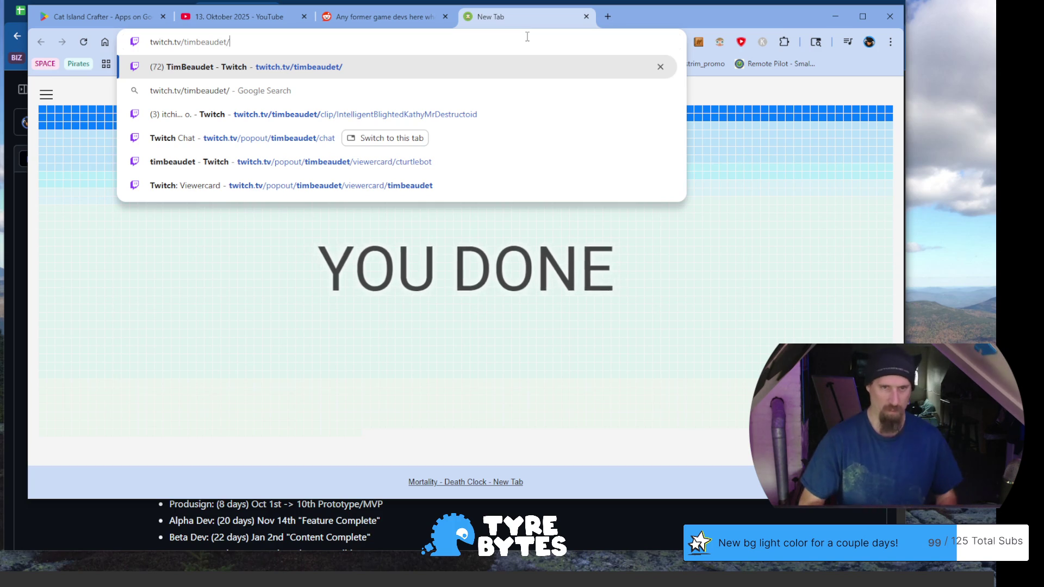
text(videos)
key(Return)
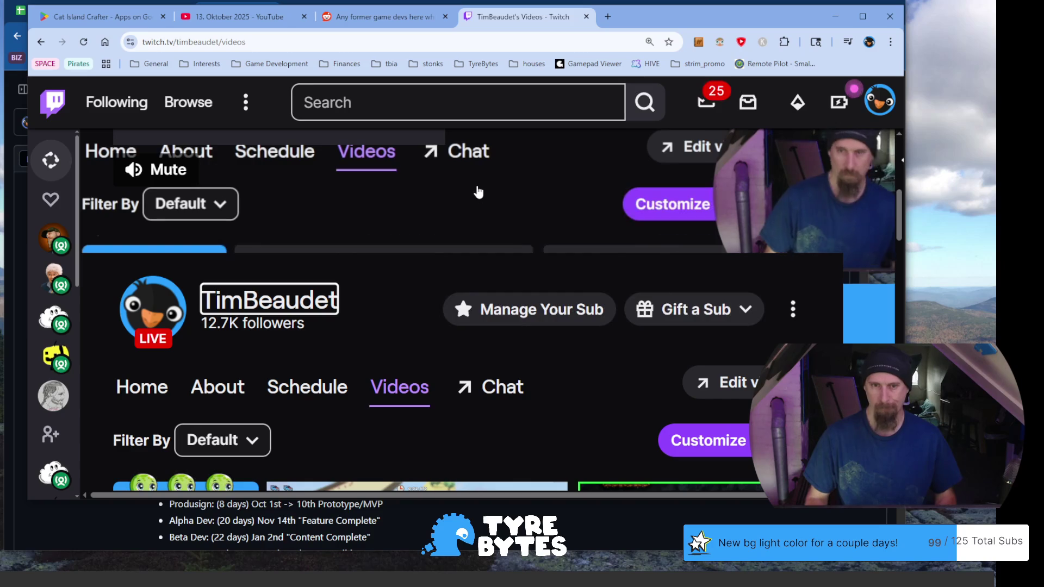
Close that Twitch tab and then the whole browser window containing the video.
click(513, 43)
click(715, 17)
key(ctrl+w)
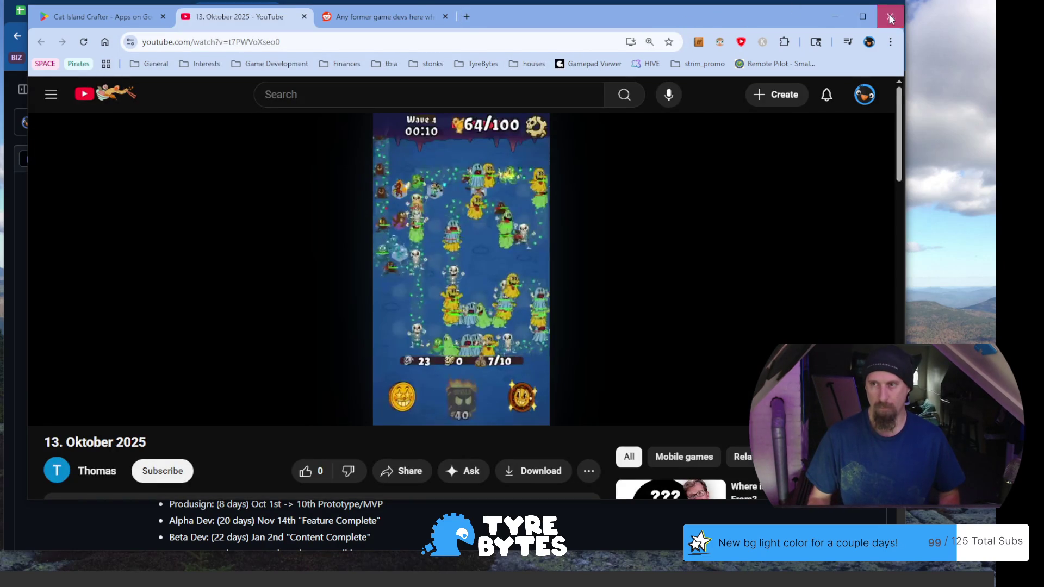
click(889, 16)
Paste the channel's videos page address into a new tab of the remaining window.
click(784, 10)
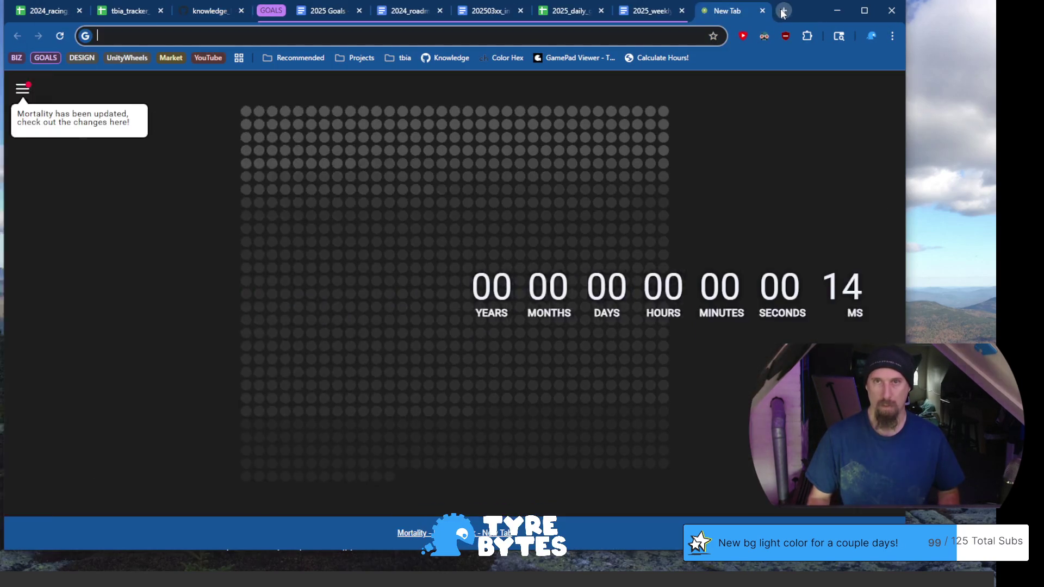
text(https://www.twitch.tv/timbeaudet/videos)
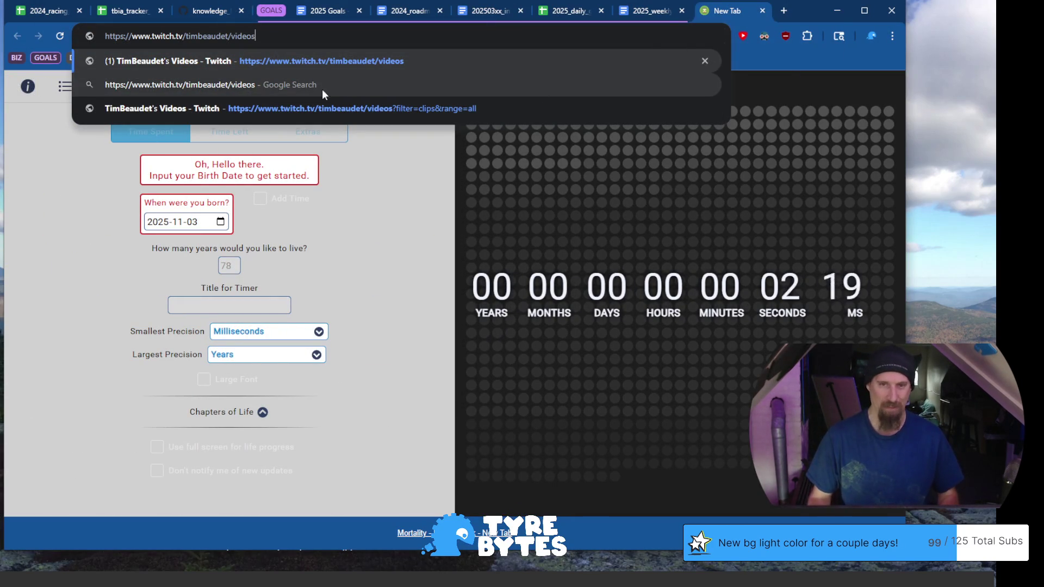
key(alt+Tab)
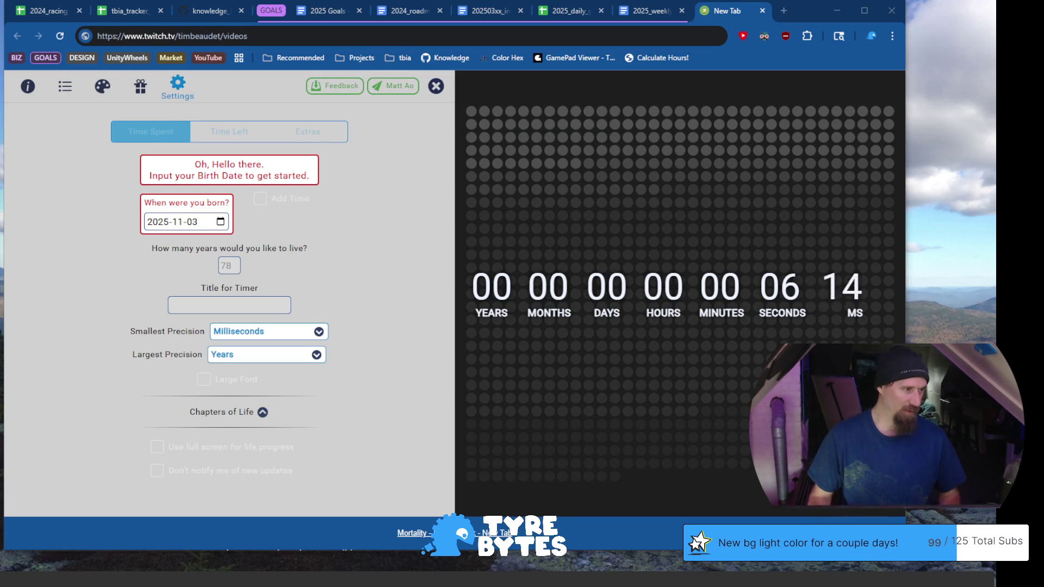
Load the Video Producer dashboard address and start a highlight from the newest broadcast.
click(275, 39)
text(https://dashboard.twitch.tv/u/timbeaudet/content/video-producer)
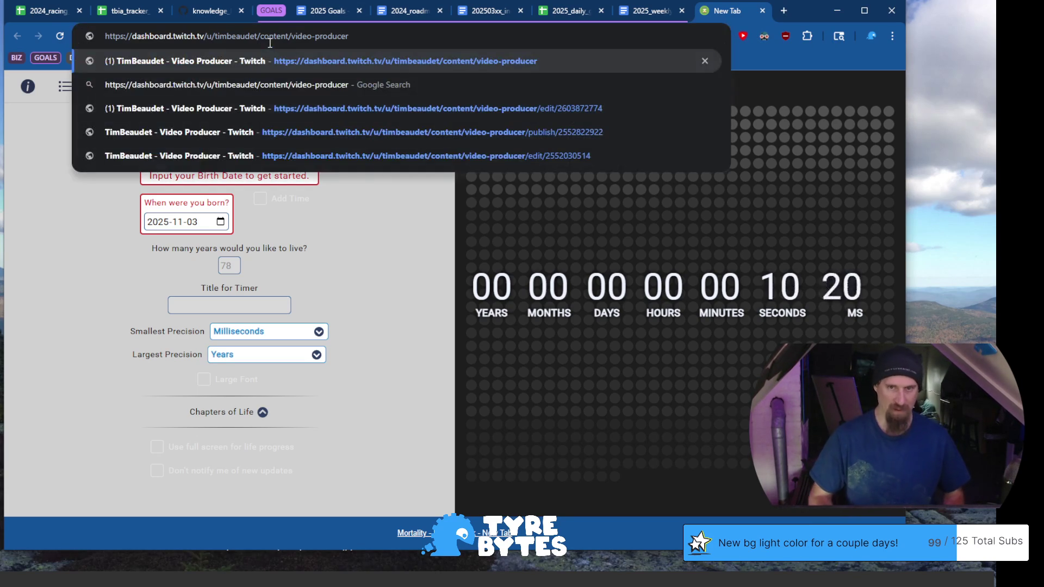
key(Return)
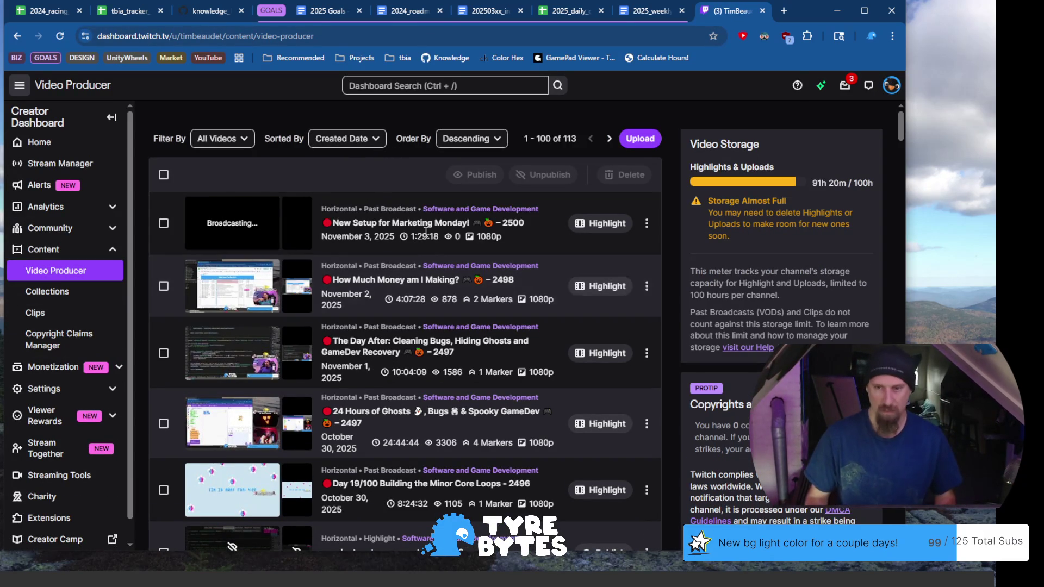
click(601, 224)
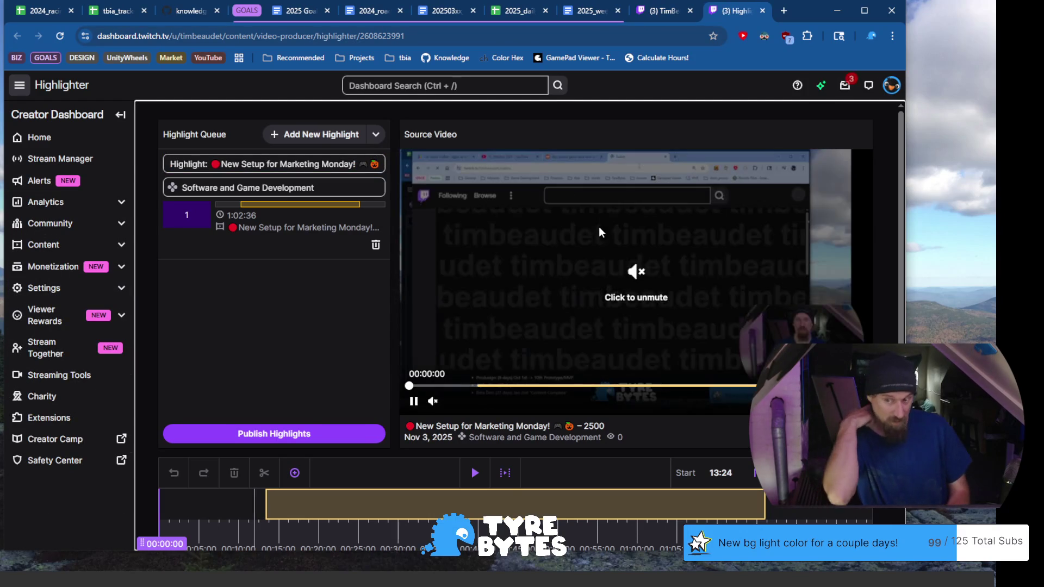
scroll(526, 326, down, 2)
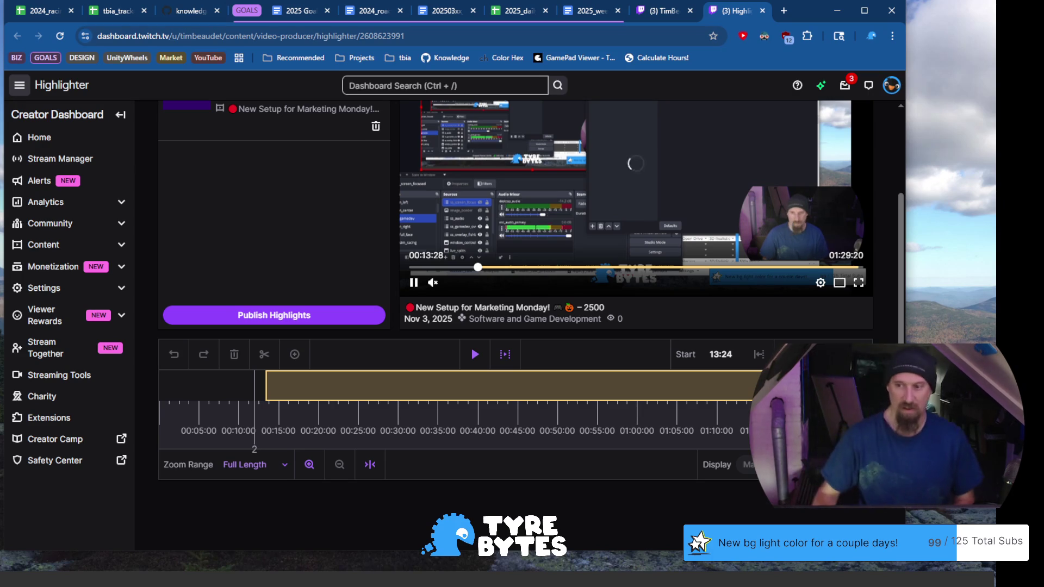
Drag the clip's start to 1:16:38 then 1:22:16 and zoom the timeline to one minute.
drag(869, 385, 863, 385)
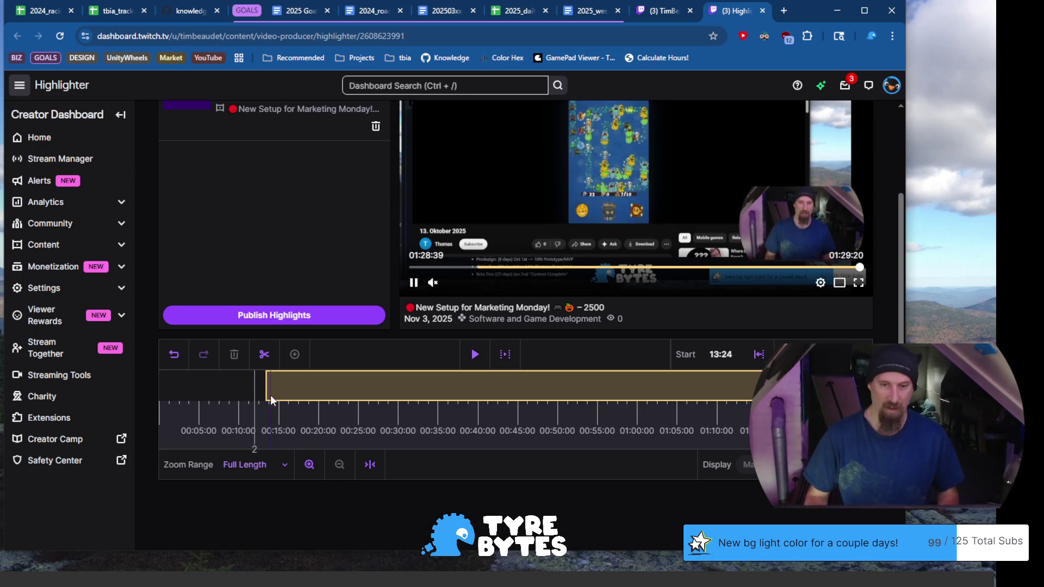
drag(264, 389, 769, 389)
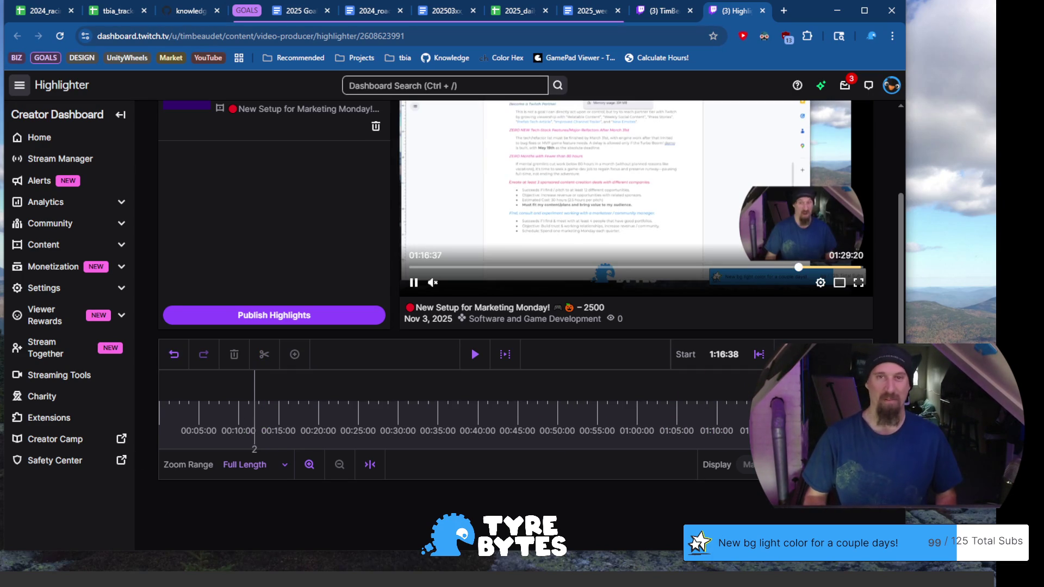
drag(769, 390, 813, 389)
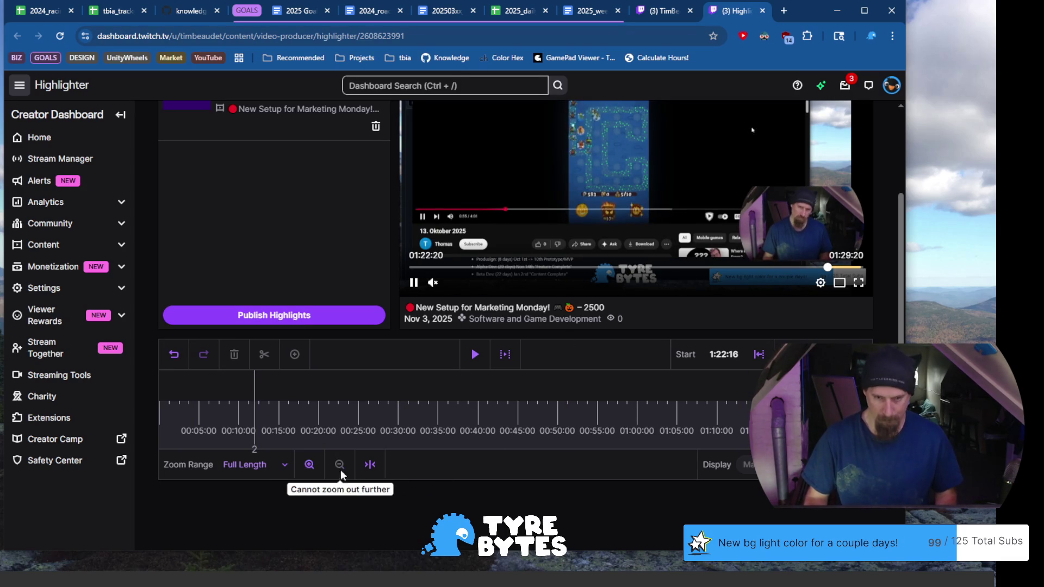
click(309, 463)
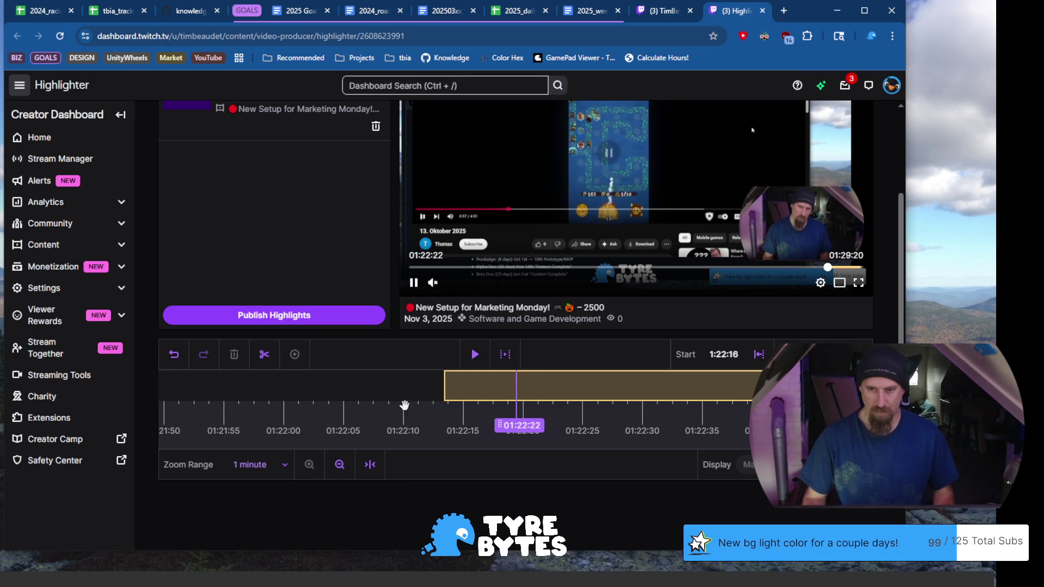
Unmute the preview and trim the clip's start later through 1:23:13 and 1:23:57 to 1:24:16.
click(454, 381)
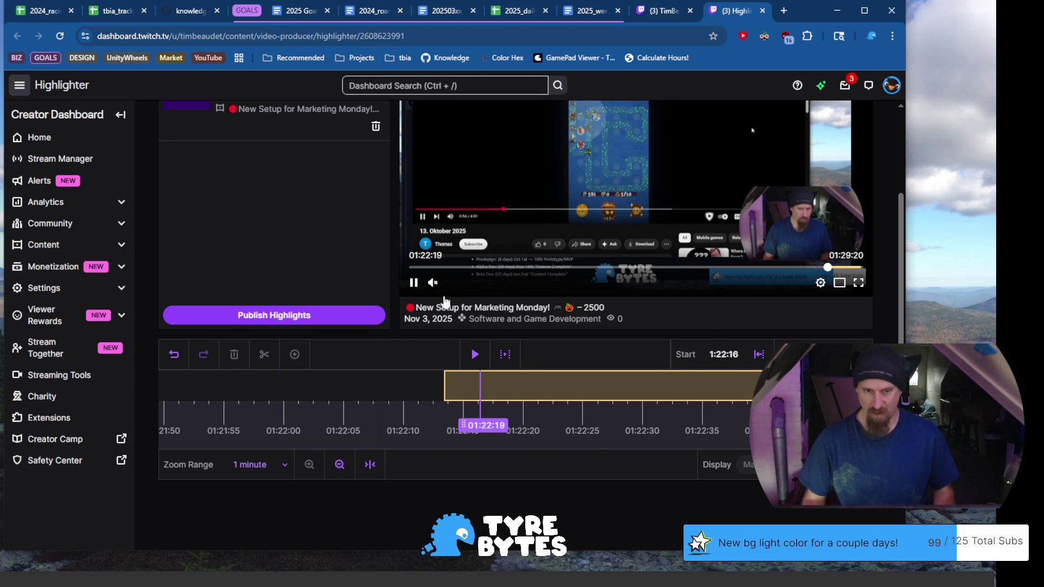
click(433, 282)
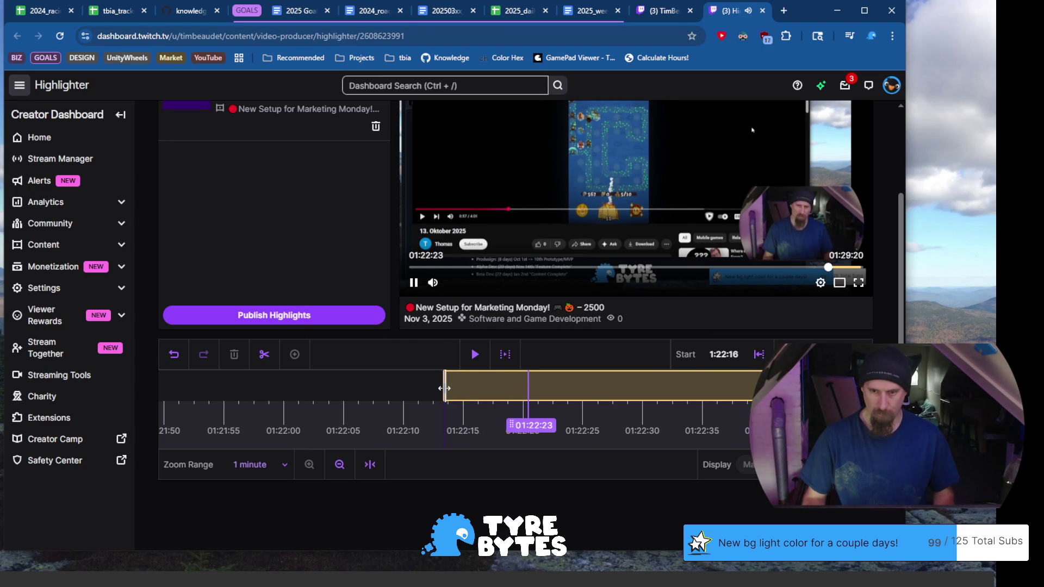
drag(444, 388, 832, 392)
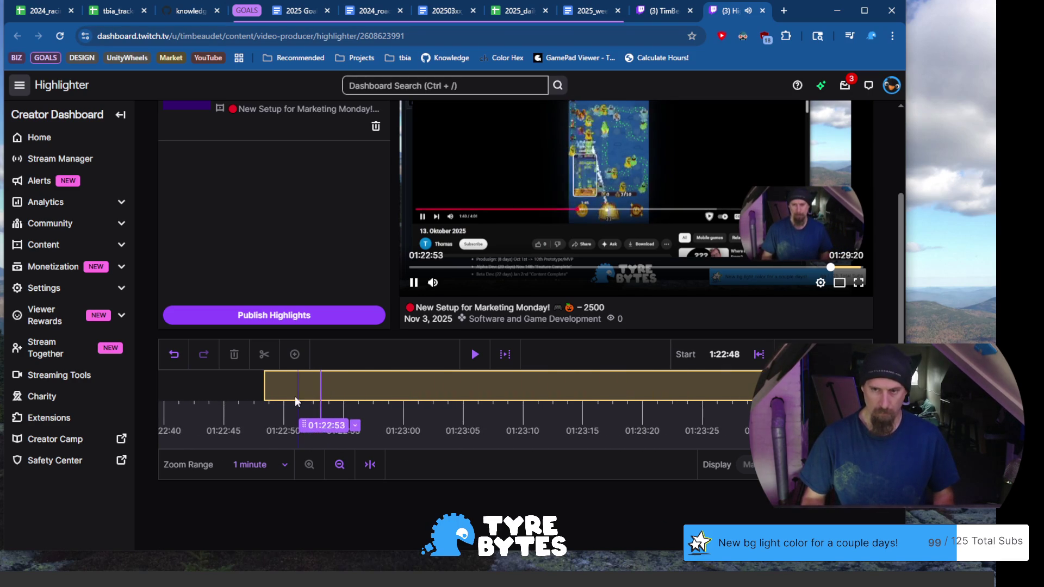
drag(265, 379, 590, 374)
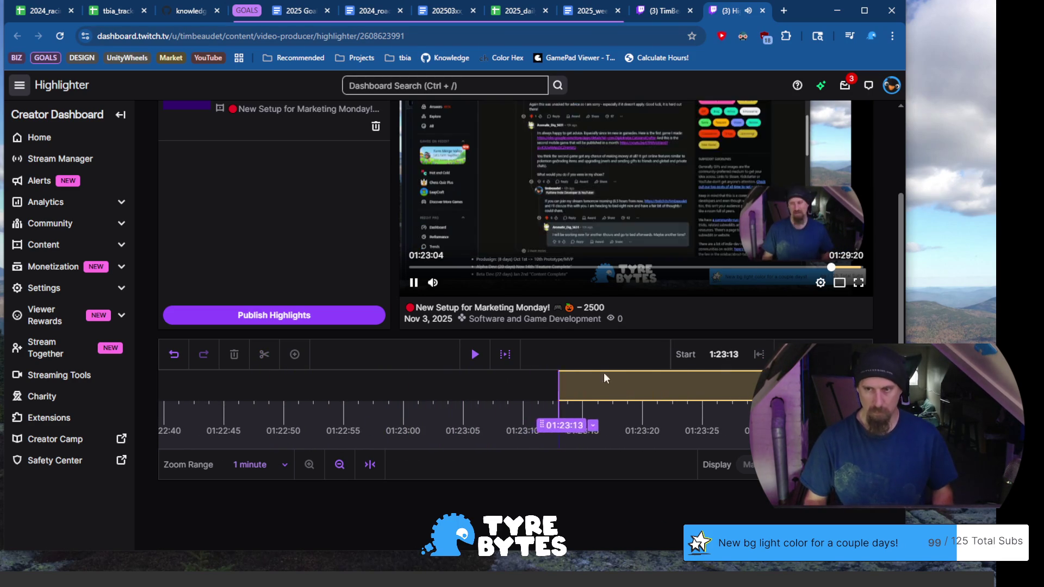
click(759, 354)
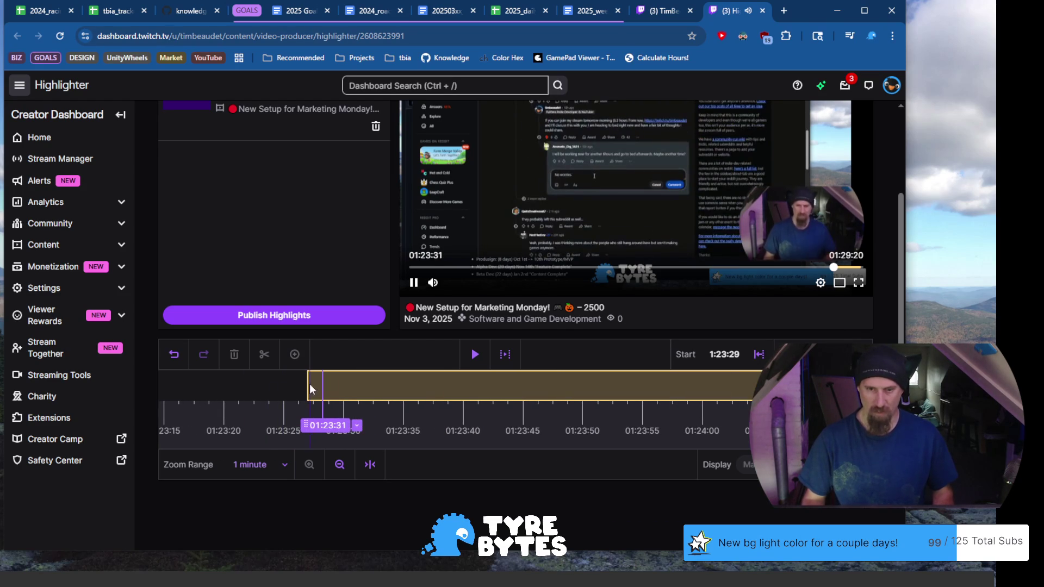
drag(309, 389, 637, 386)
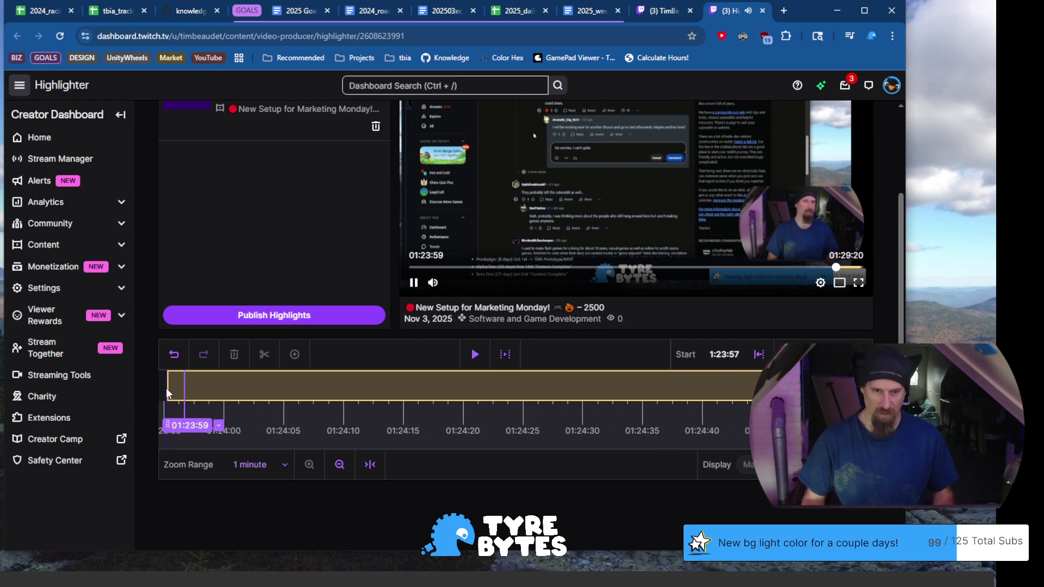
mouse_move(170, 390)
mouse_down()
mouse_move(407, 395)
mouse_move(726, 382)
mouse_up()
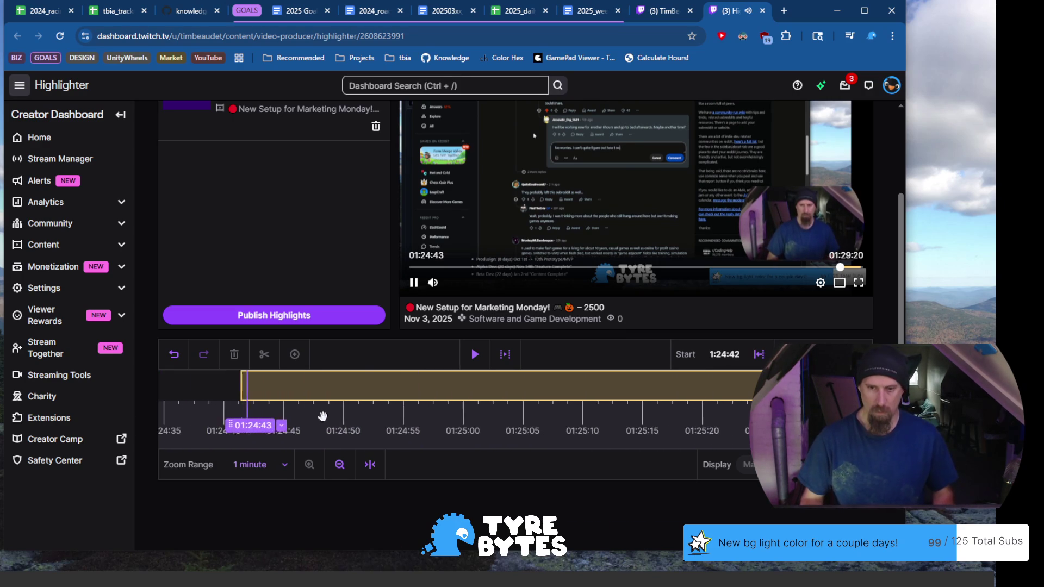
At 15-minute zoom, move the start to 1:26:15, pull it back to about 1:26:02, and preview past 1:27.
click(339, 465)
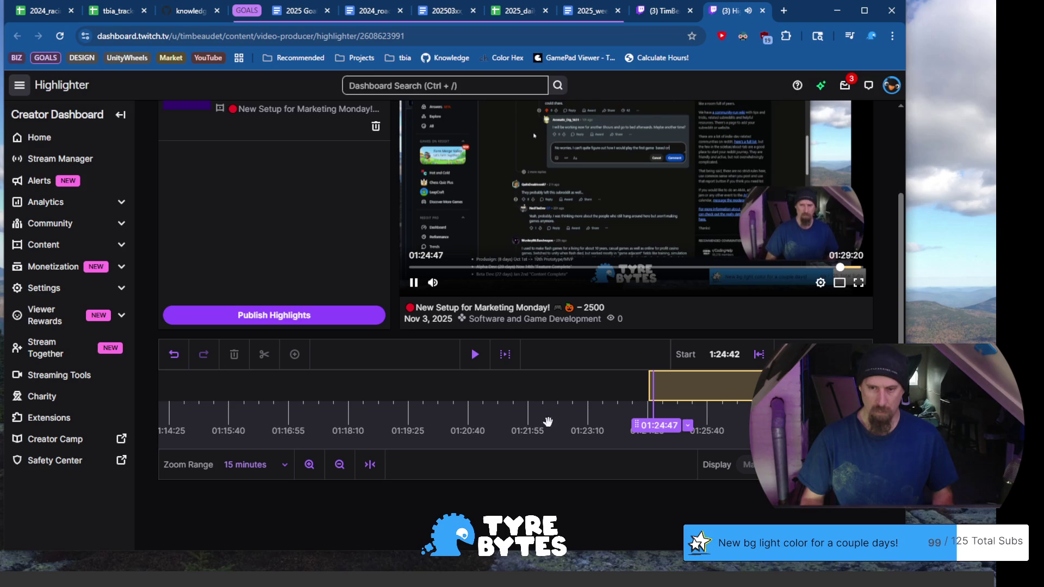
drag(649, 393, 748, 381)
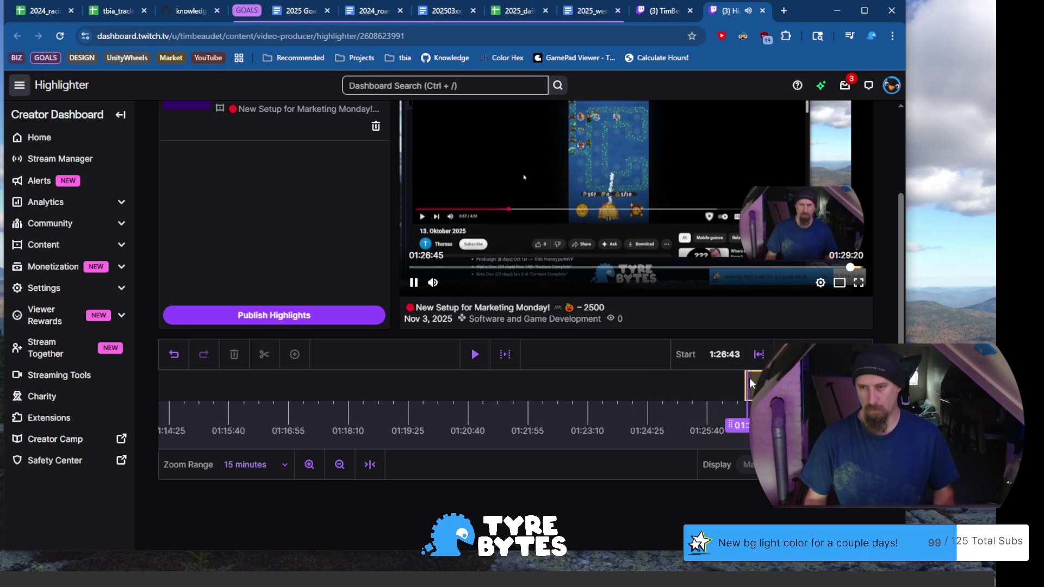
drag(745, 379, 697, 385)
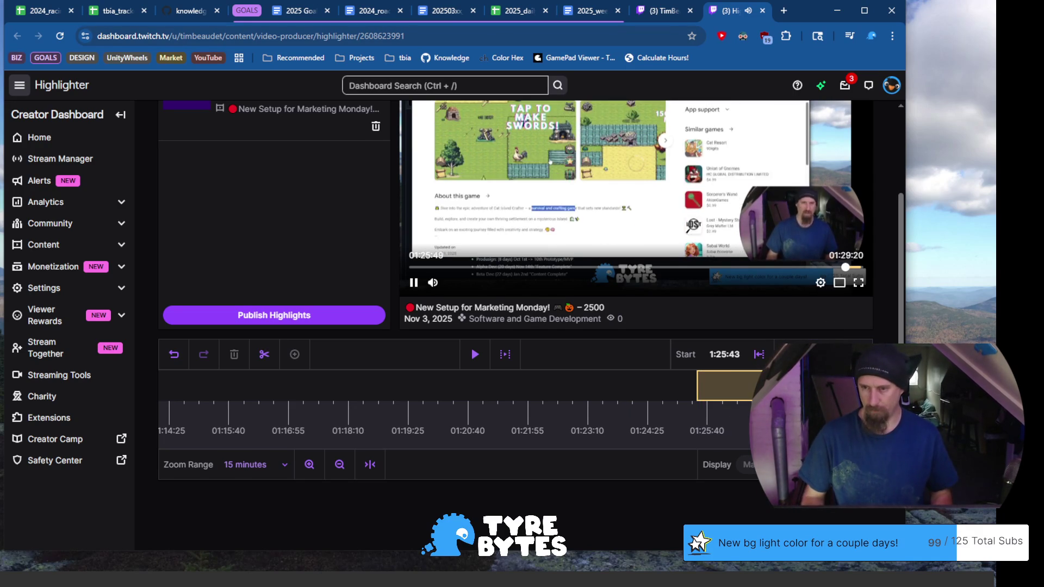
click(853, 266)
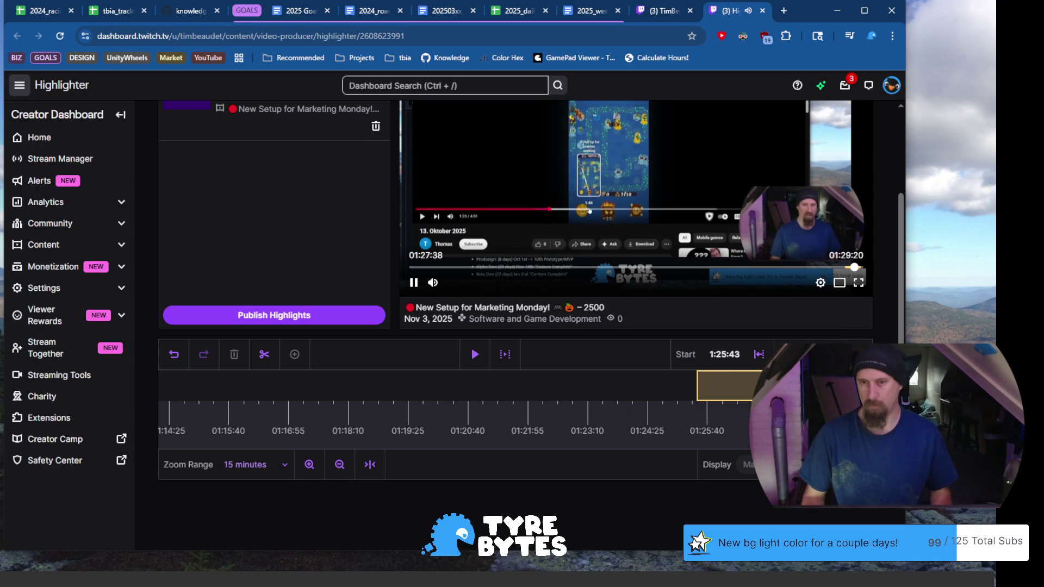
Seek the preview near the clip's end and zoom the timeline to a 1-minute range.
click(857, 267)
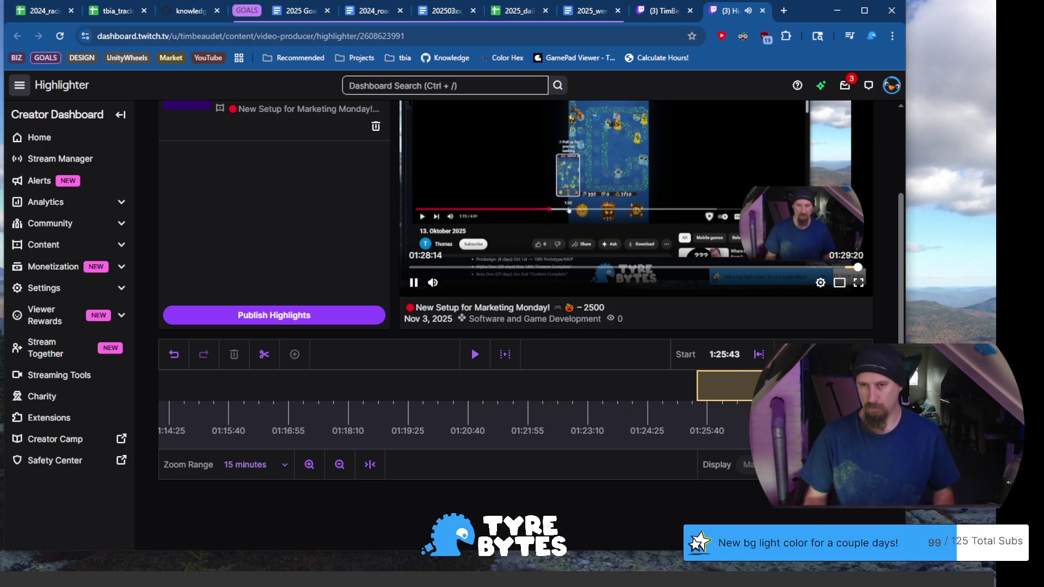
click(859, 267)
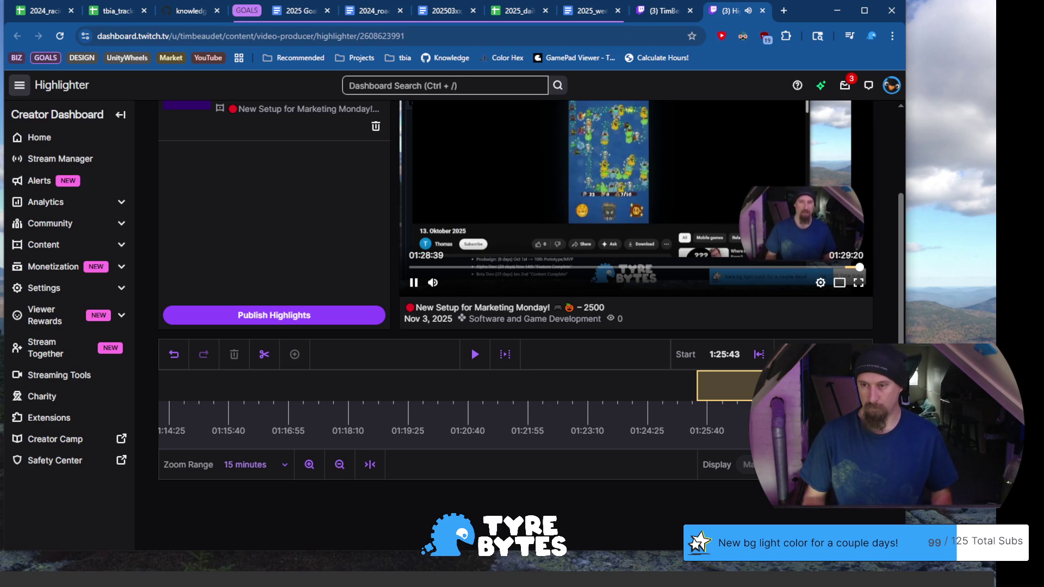
key(space)
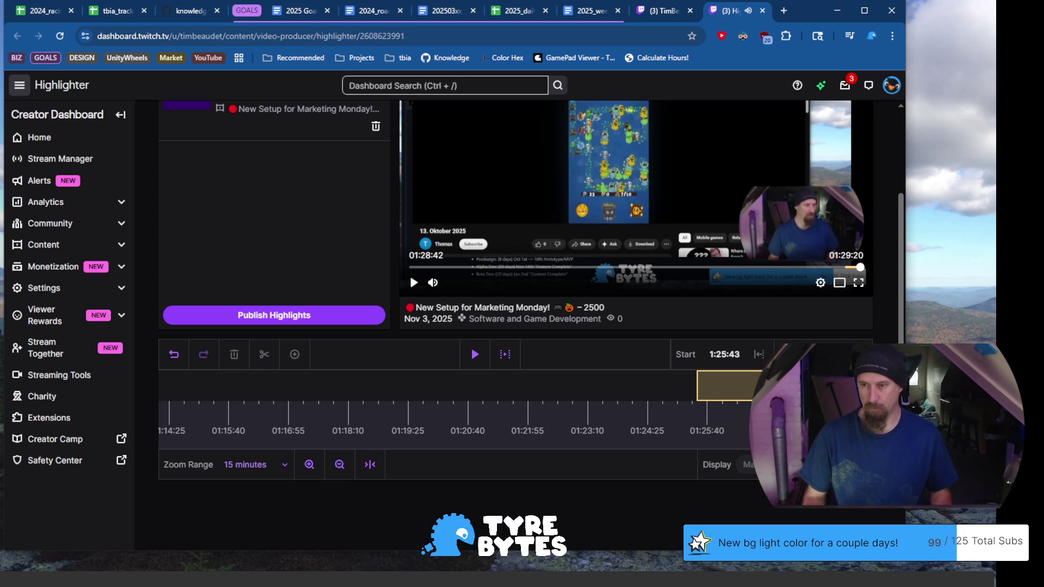
key(Left)
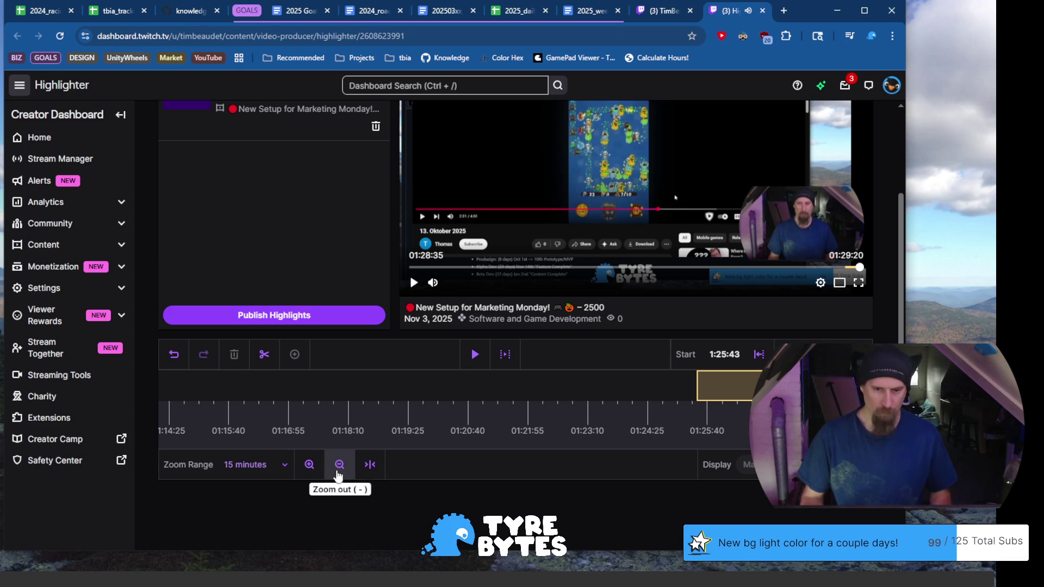
click(309, 464)
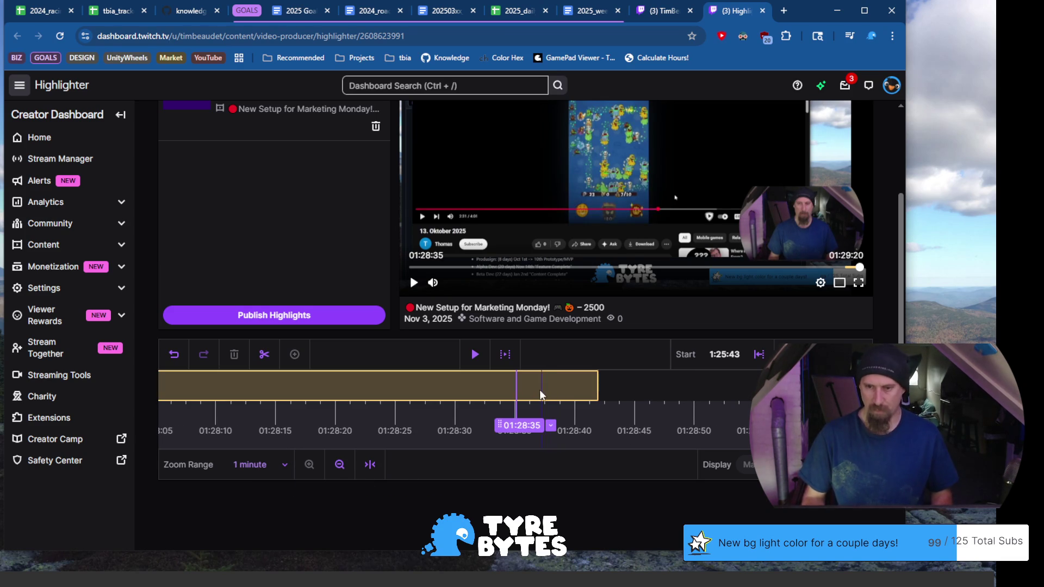
click(476, 355)
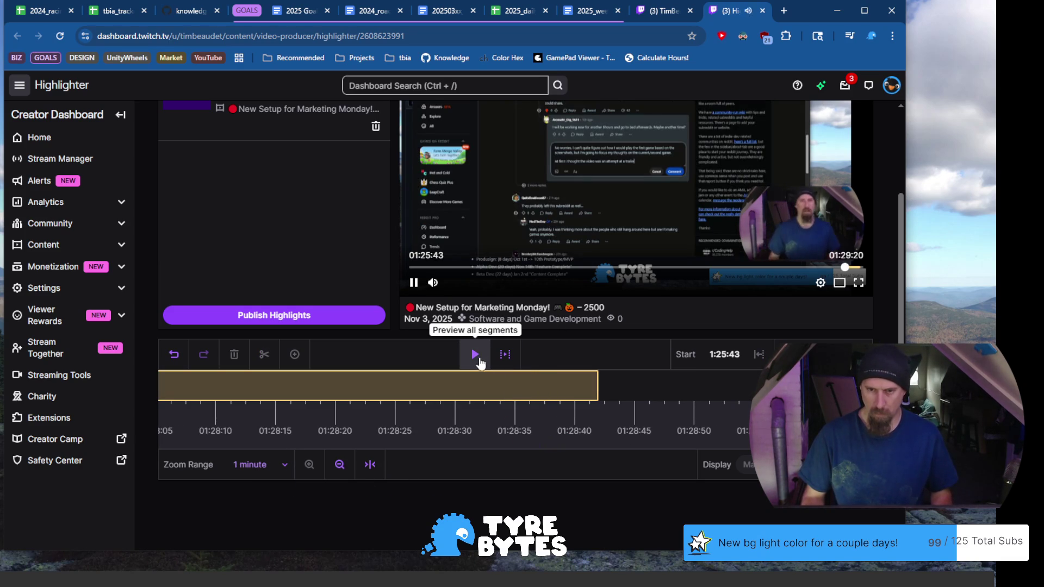
Trim the highlight's end to about 01:28:38 and play it back to check the cut.
click(567, 392)
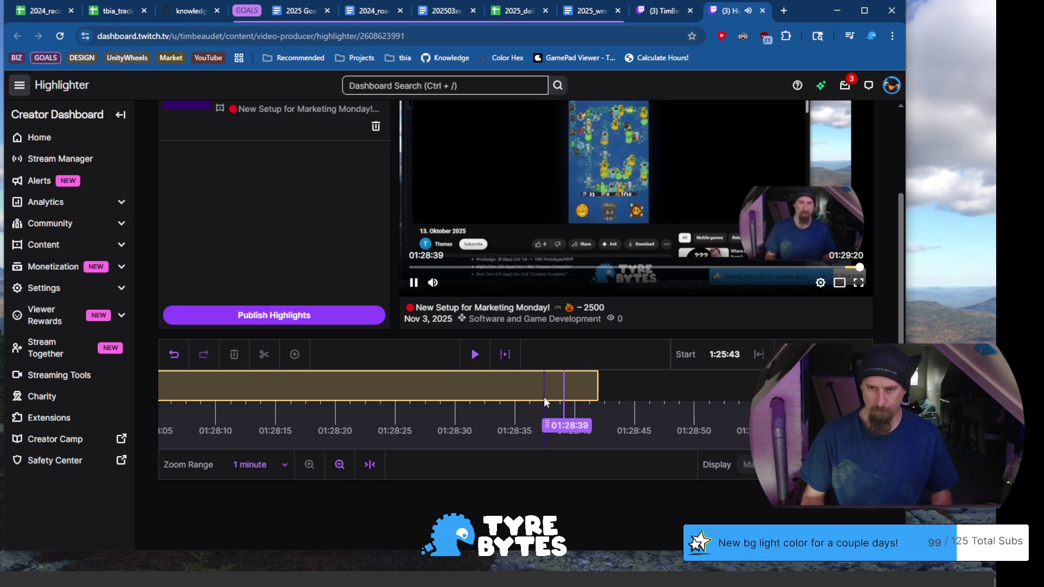
drag(539, 389, 492, 395)
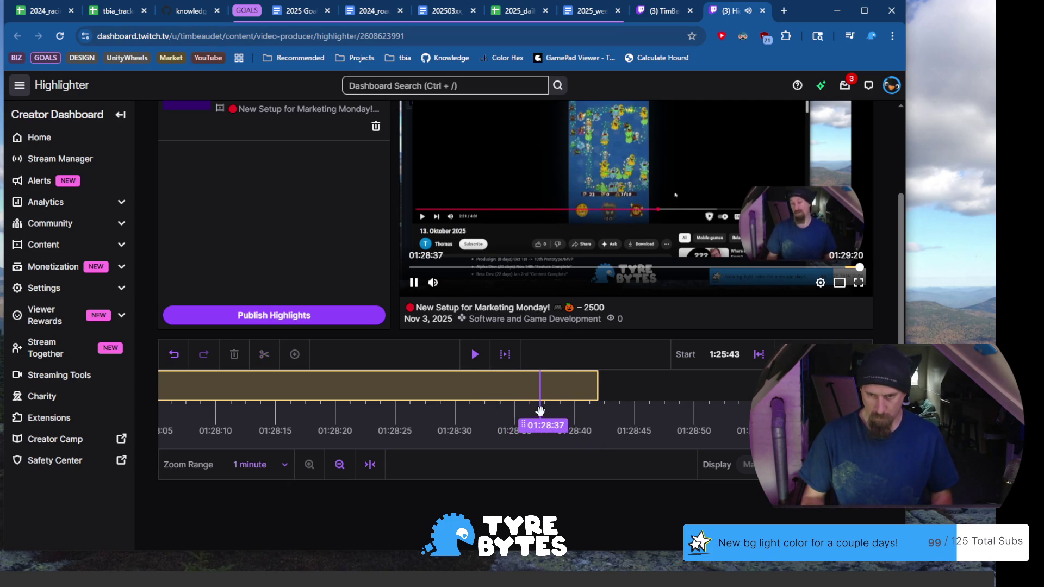
click(598, 386)
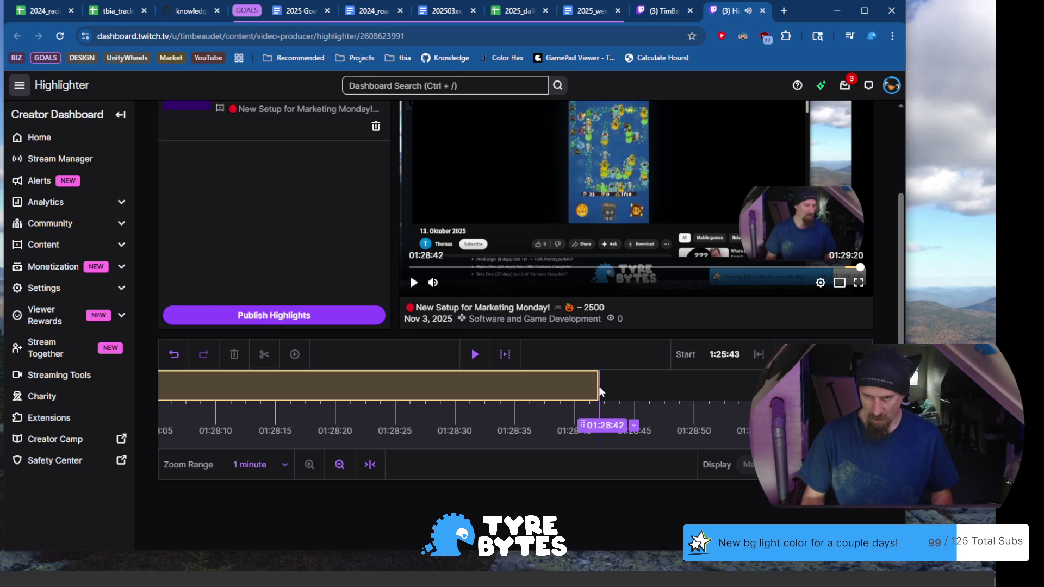
drag(599, 386, 555, 387)
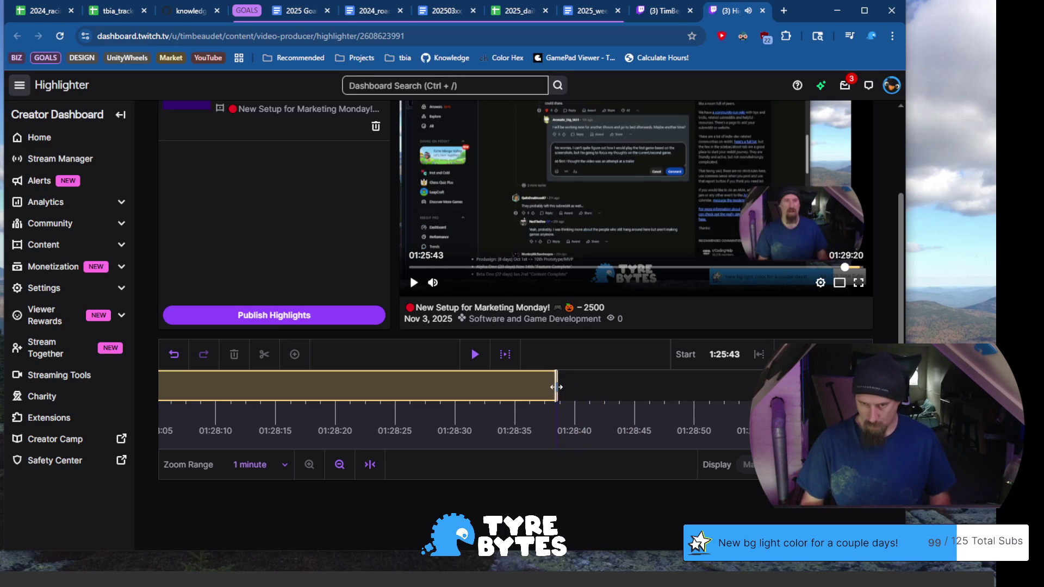
click(522, 386)
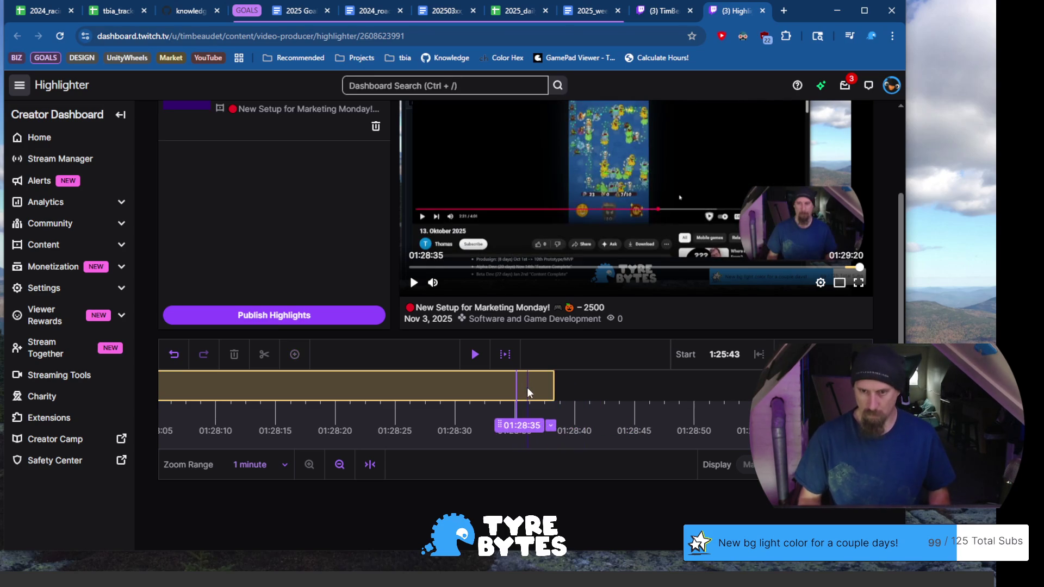
click(413, 283)
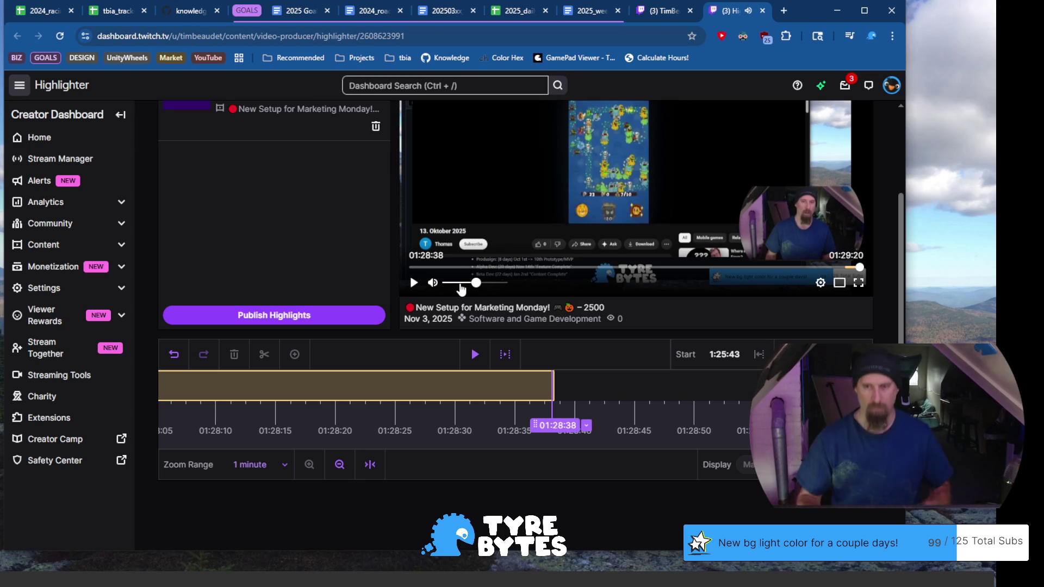
scroll(284, 229, up, 3)
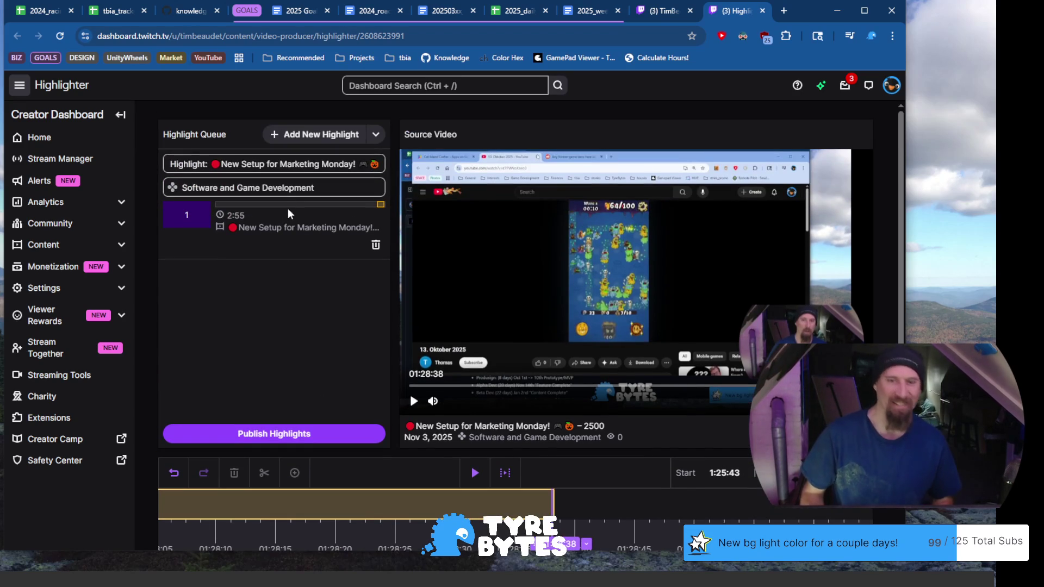
Select the old Marketing Monday title for replacement, then switch away from the highlighter window.
click(300, 164)
key(ctrl+a)
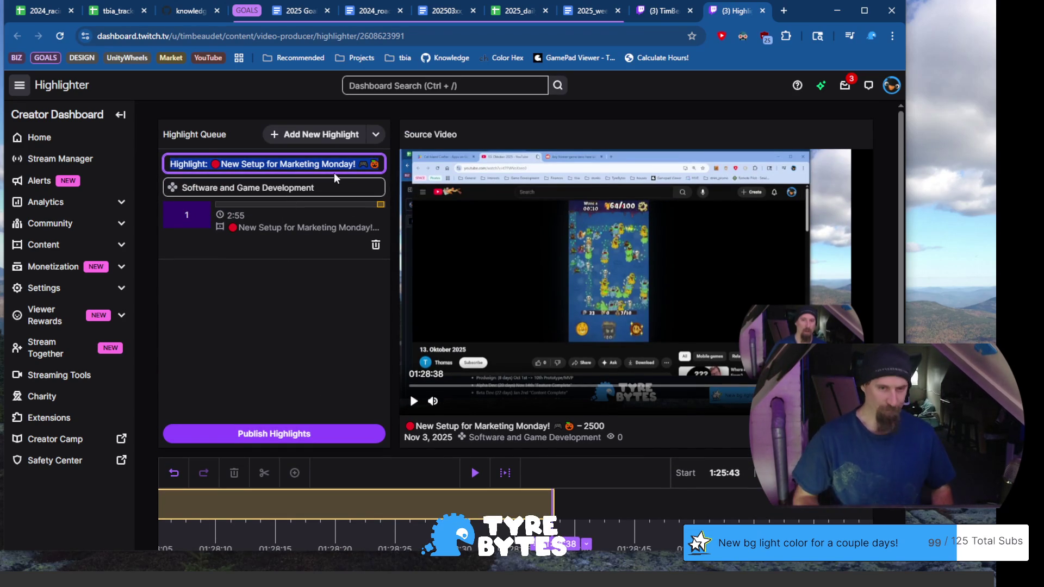
text(Motivation Monday:)
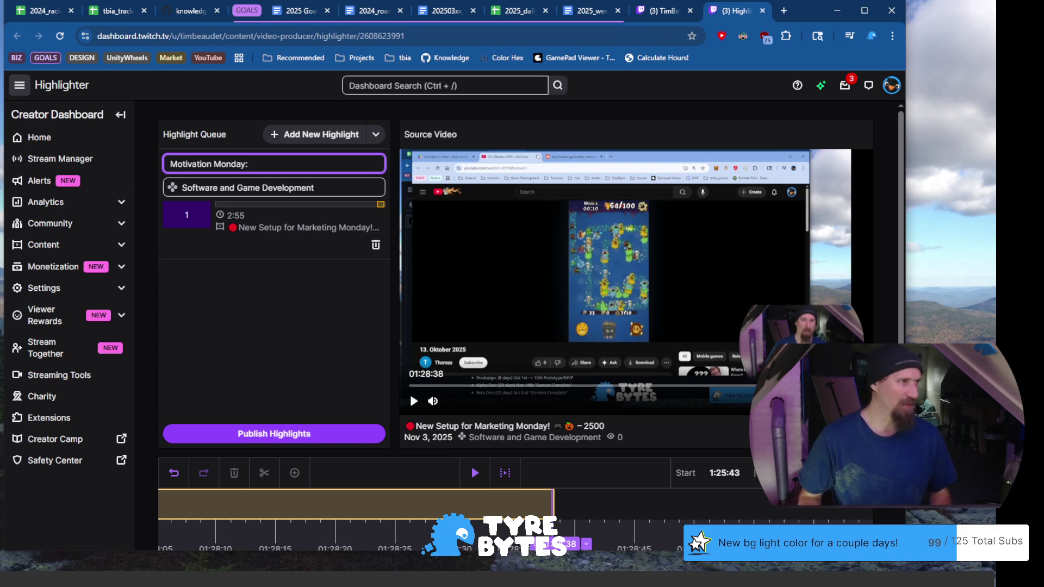
key(alt+Tab)
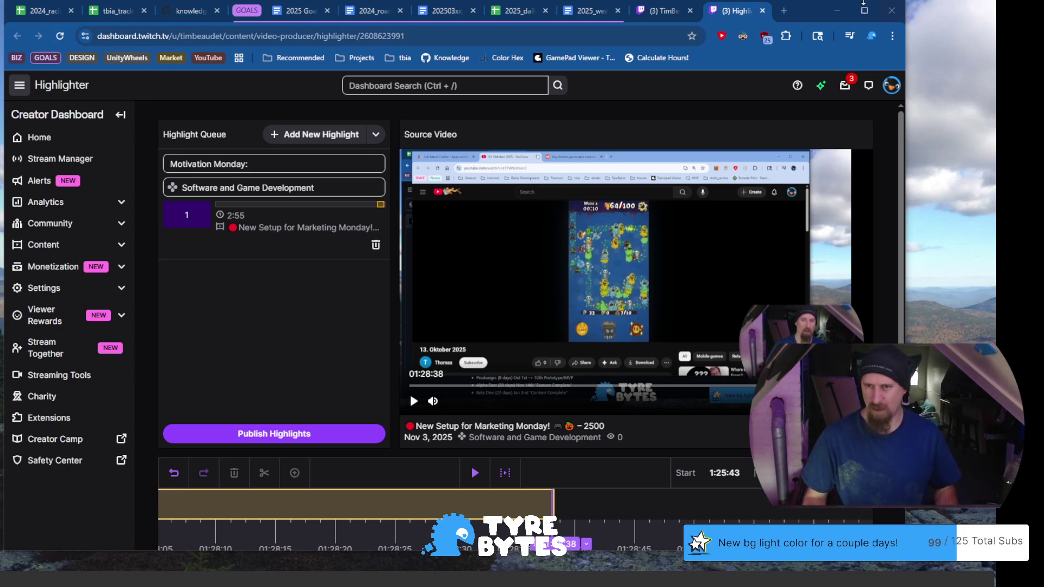
mouse_move(875, 11)
mouse_down()
mouse_move(879, 23)
mouse_move(869, 7)
mouse_up()
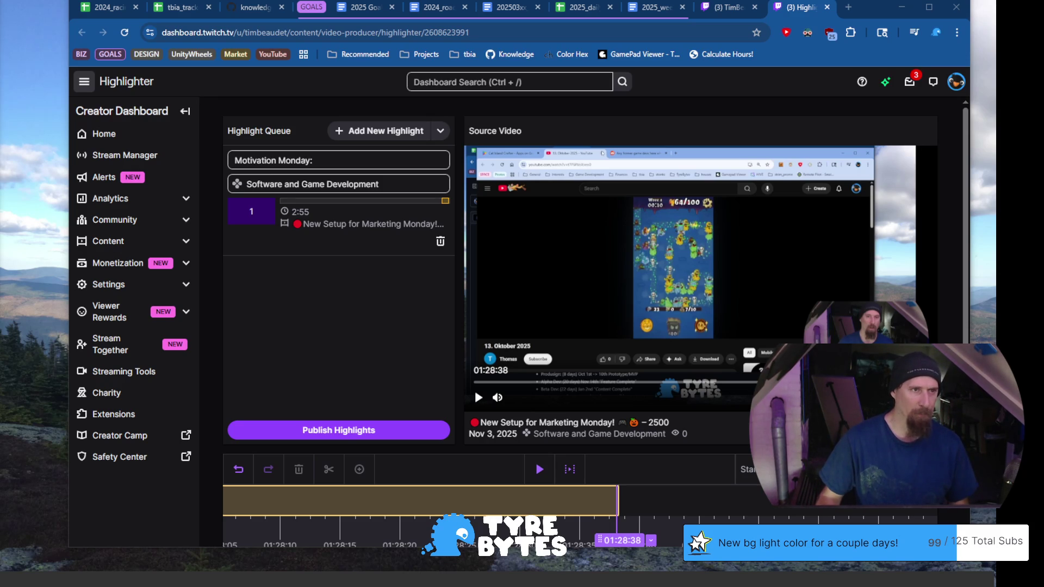
Drag the Google Play Cat Island Crafter window over the Twitch dashboard.
mouse_move(659, 40)
mouse_down()
mouse_move(761, 59)
mouse_move(745, 45)
mouse_up()
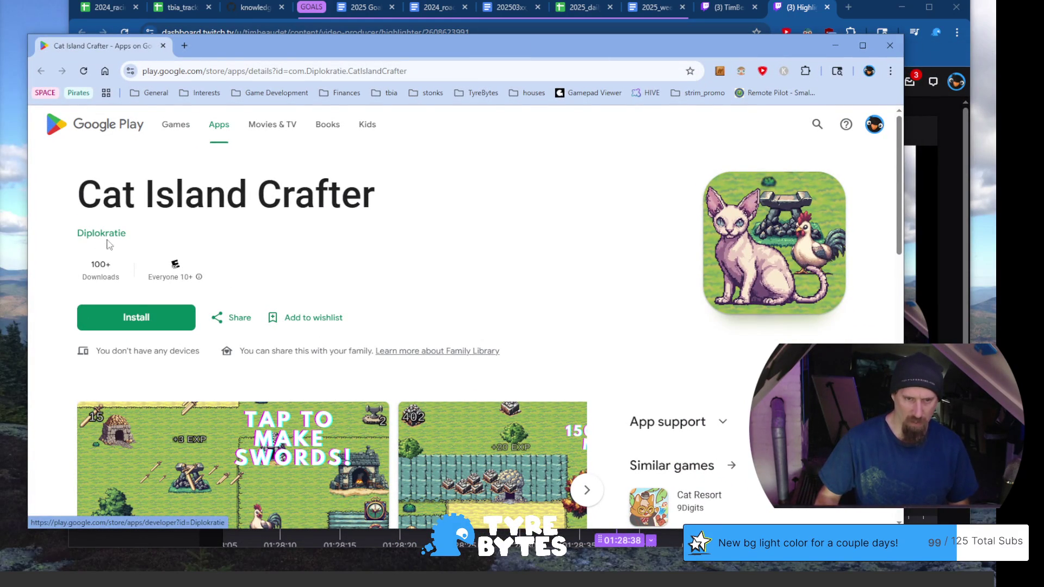
scroll(459, 273, down, 3)
scroll(458, 274, down, 4)
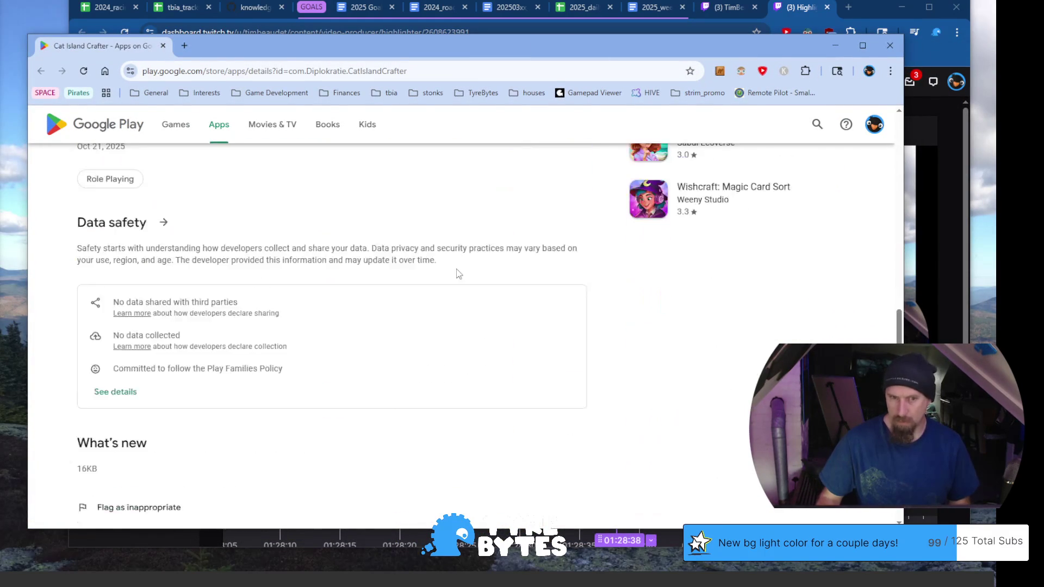
scroll(457, 274, up, 2)
scroll(458, 270, up, 2)
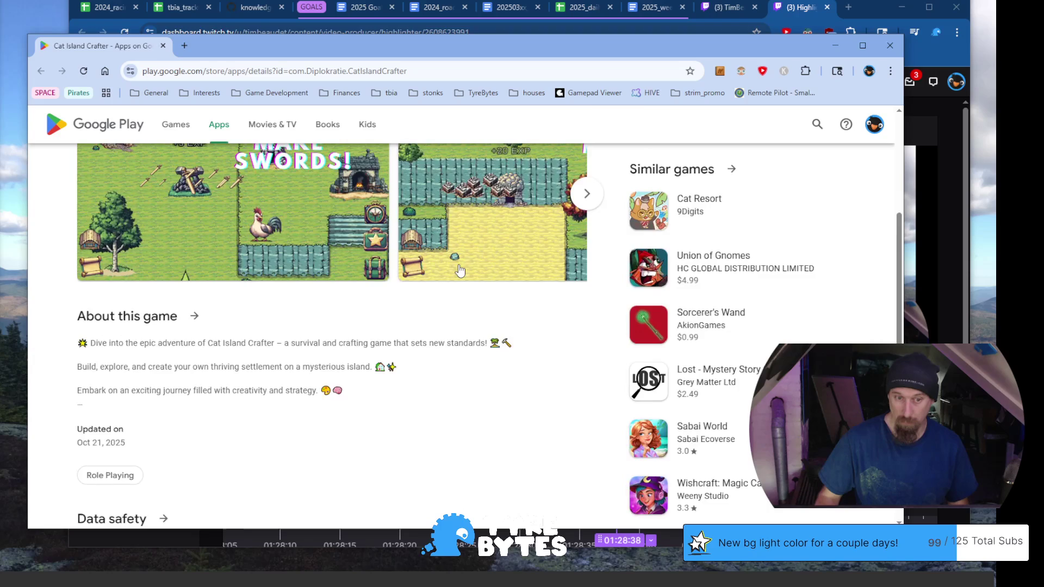
scroll(459, 269, down, 4)
scroll(458, 270, down, 3)
scroll(458, 270, up, 8)
scroll(505, 237, up, 2)
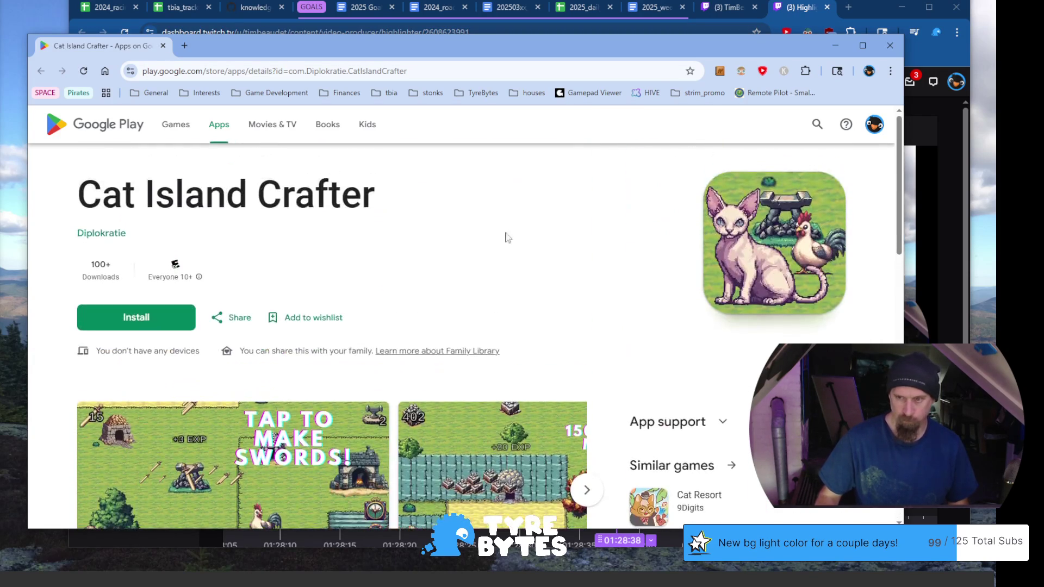
Close the Google Play listing and resume editing the 'Motivation Monday:' highlight title.
click(163, 46)
click(340, 164)
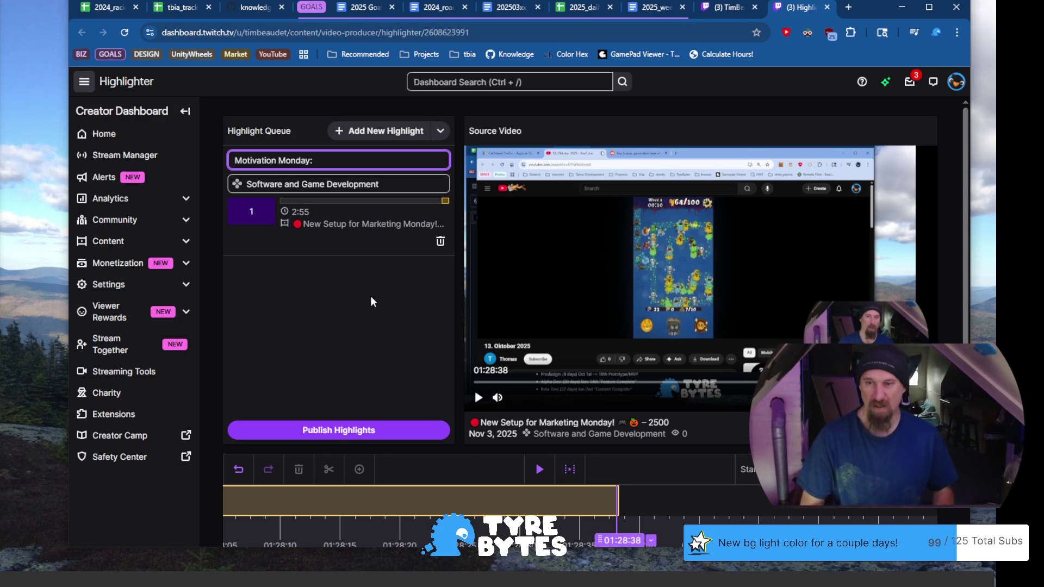
text(Advice for Second Game)
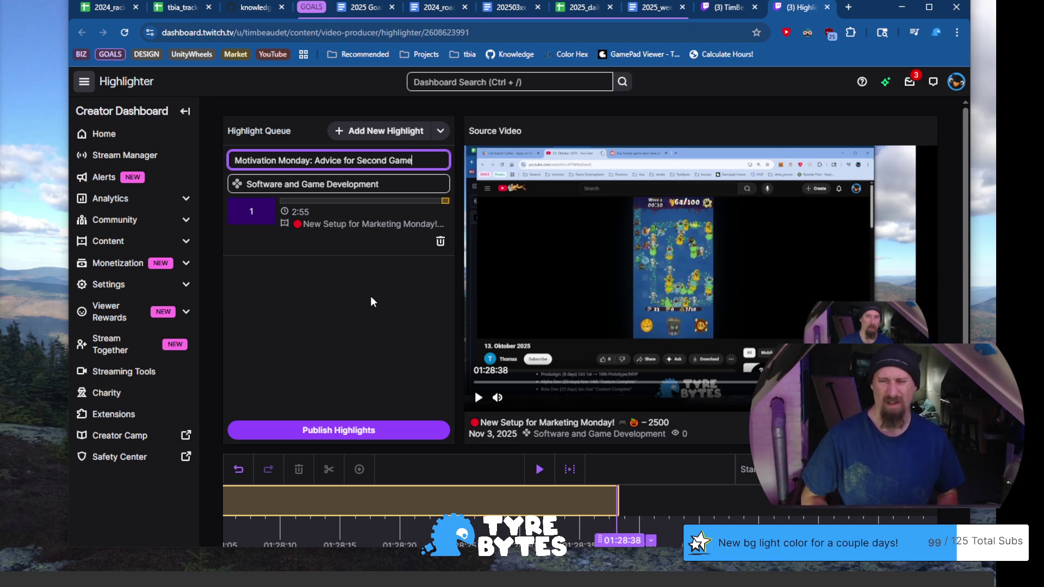
Delete the 'Advice for Second Game' wording and fix typos in 'Reddit' and the user's handle.
key(ctrl+shift+Left)
key(ctrl+shift+Left)
key(ctrl+shift+Left)
key(ctrl+shift+Left)
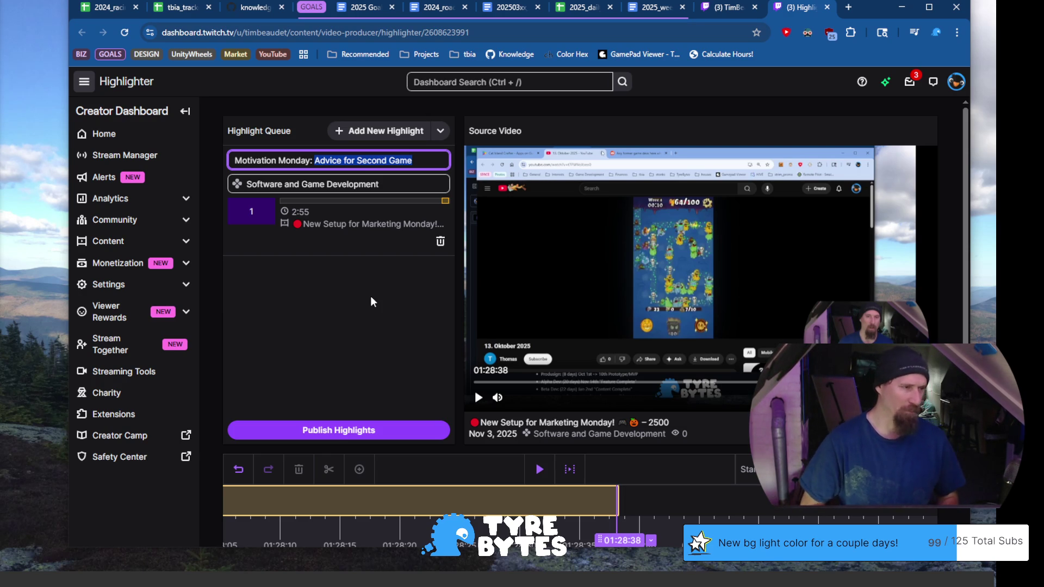
key(BackSpace)
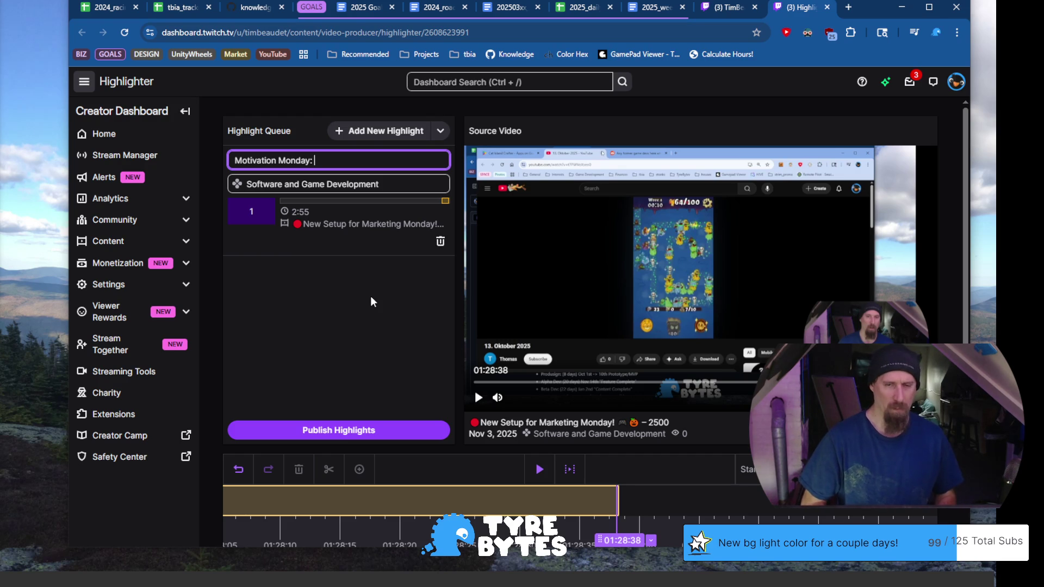
text(Reddut)
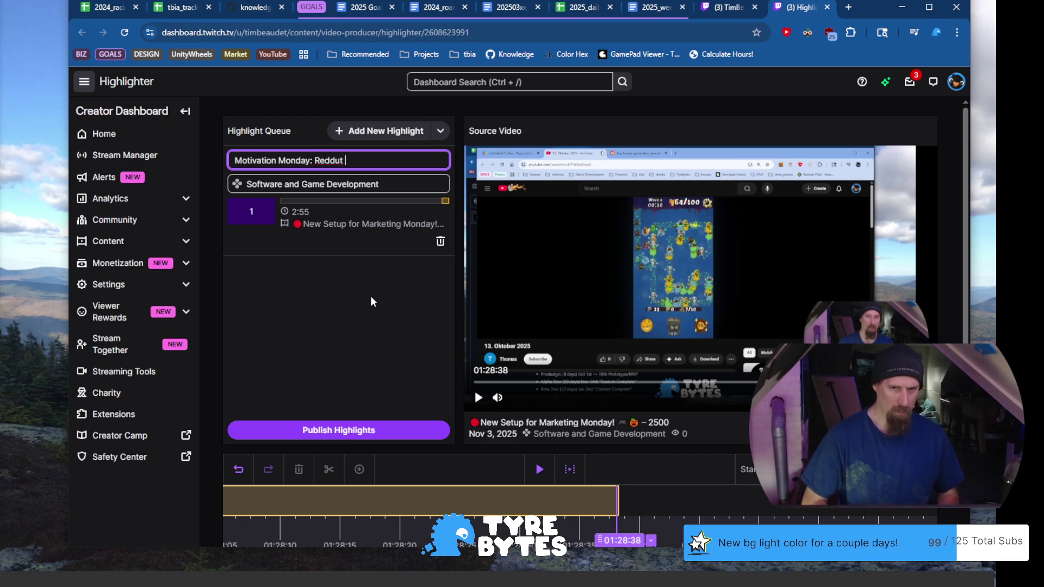
key(BackSpace)
key(BackSpace)
key(BackSpace)
text(it /u/)
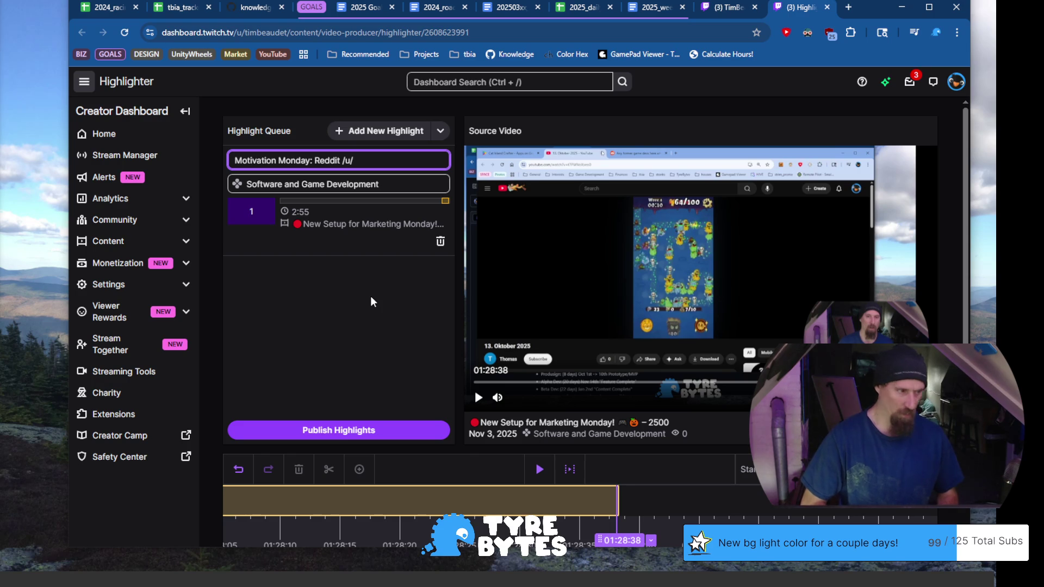
text(armo)
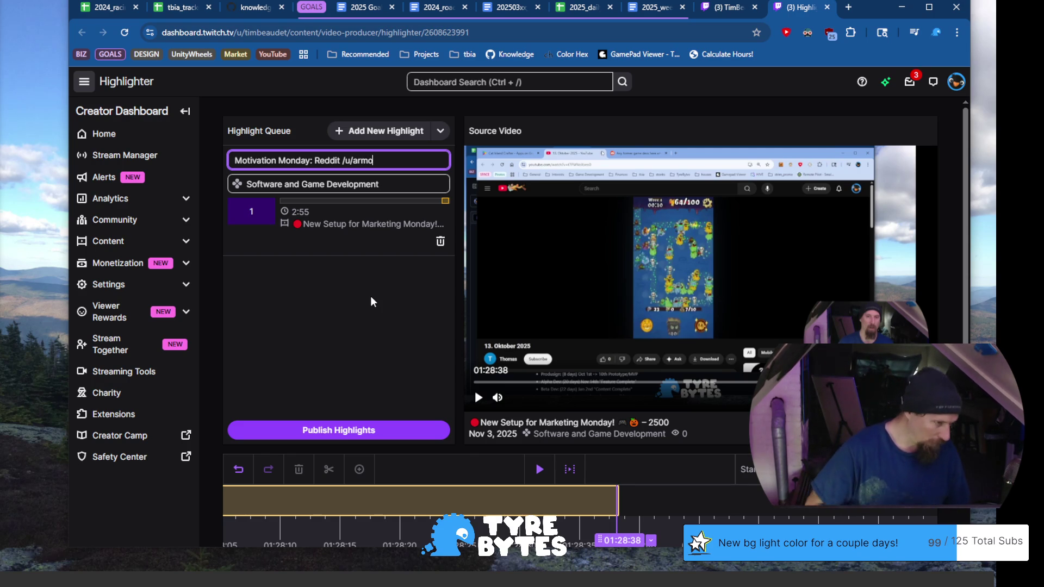
key(BackSpace)
key(BackSpace)
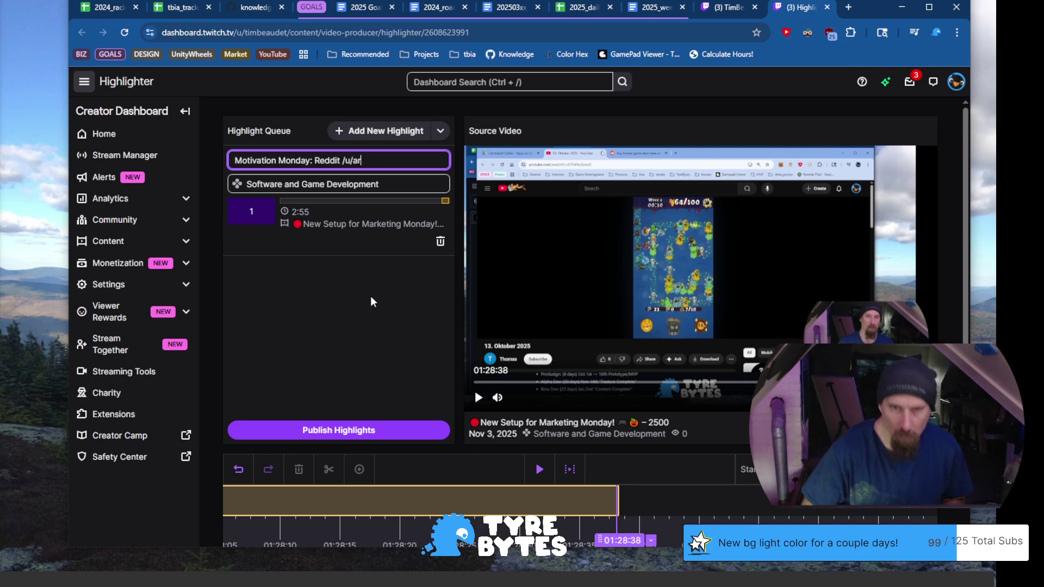
text(p,at)
key(BackSpace)
key(BackSpace)
key(BackSpace)
key(BackSpace)
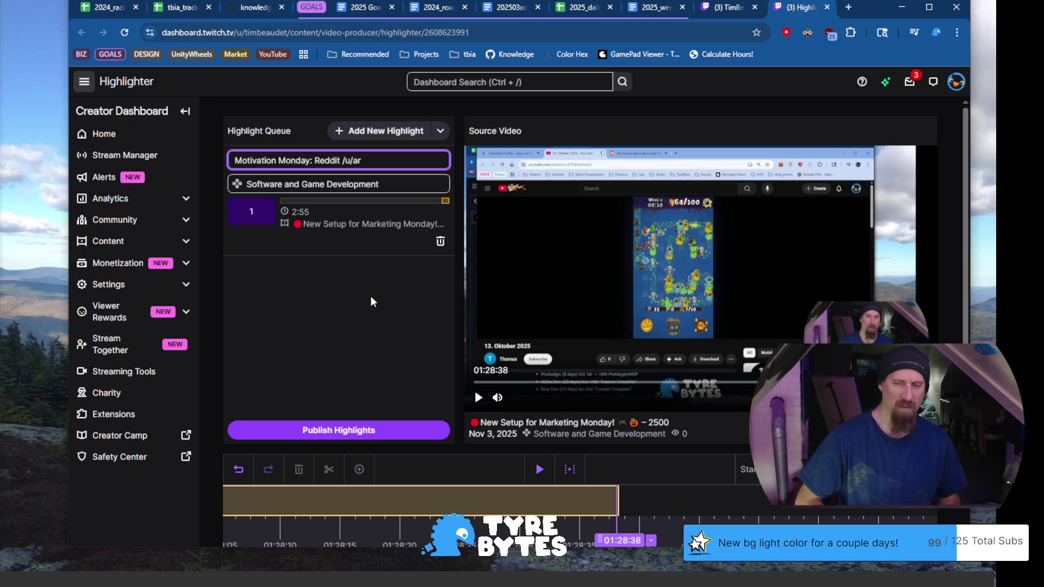
text(om)
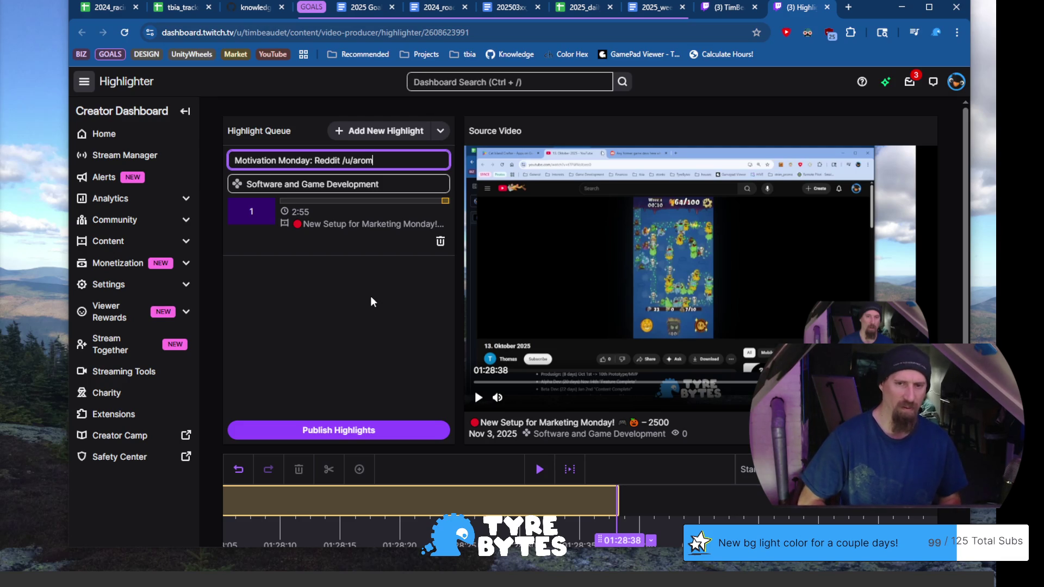
text(atic_dig_56)
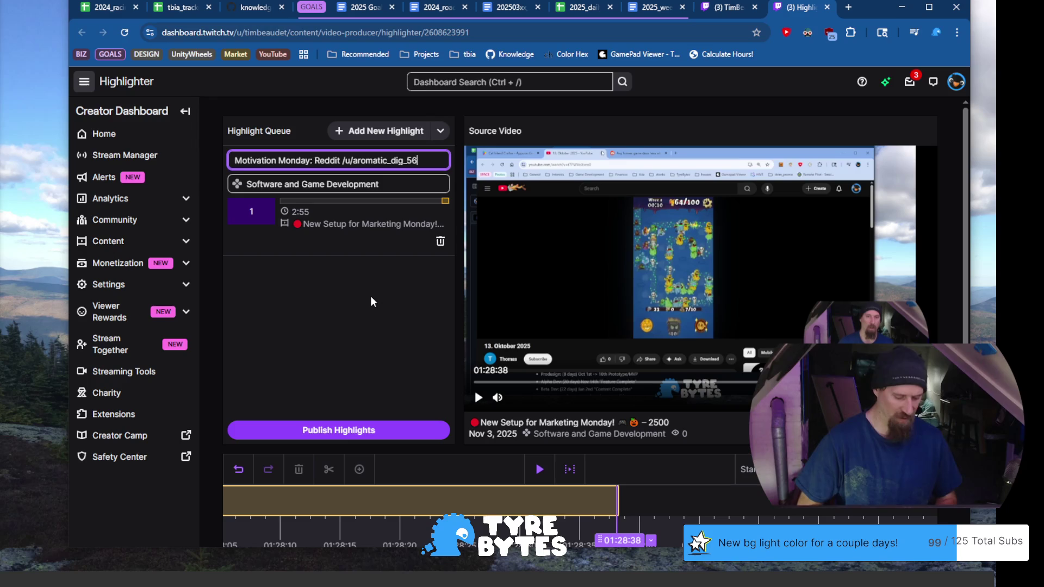
text(31)
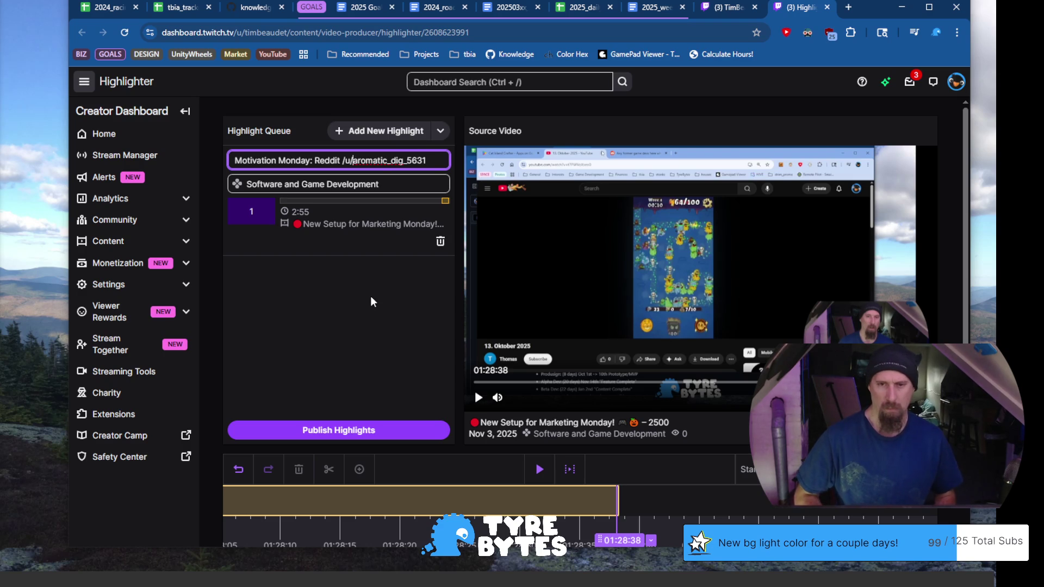
text(Thou)
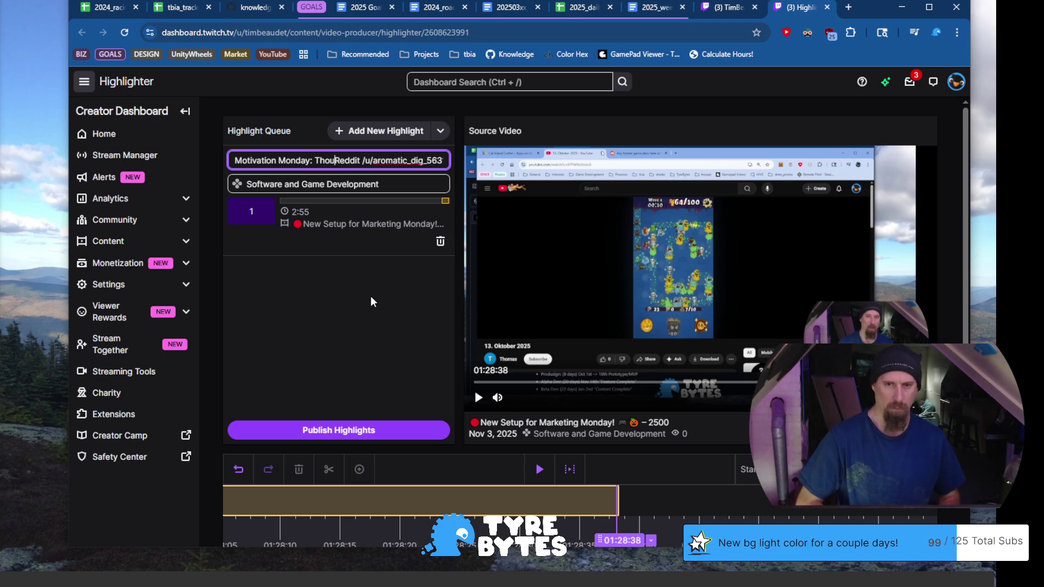
text(ghts for)
Lowercase 'reddit' in the finished 'Motivation Monday: Thoughts for reddit…' title and publish it.
key(Delete)
text(r)
key(End)
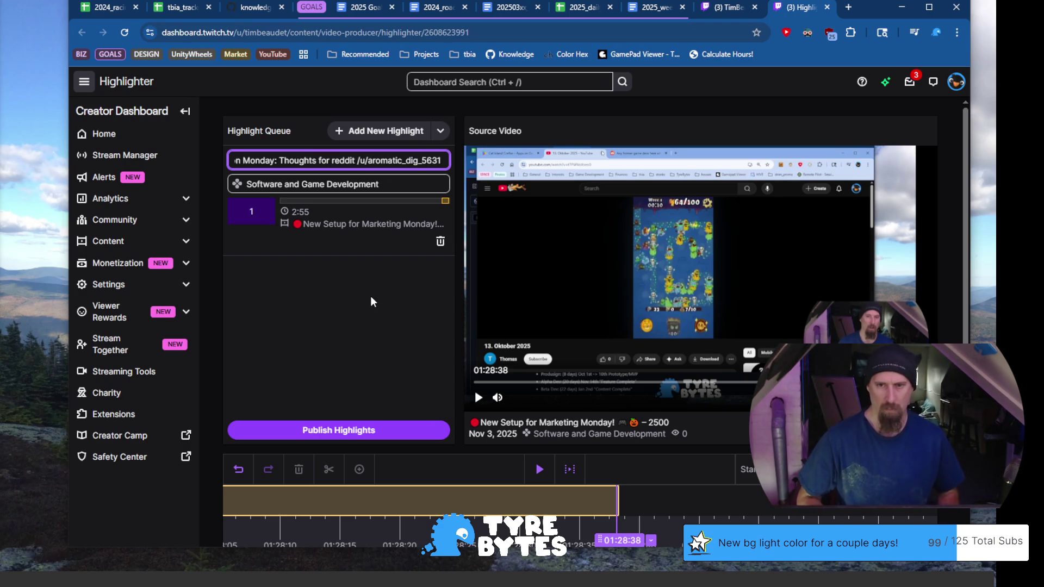
click(391, 429)
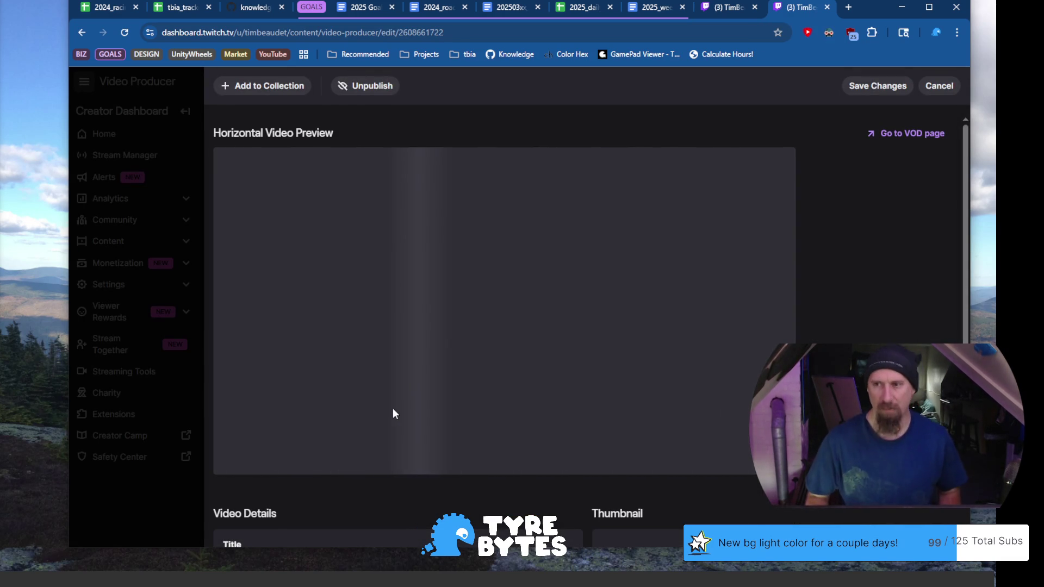
scroll(392, 408, down, 4)
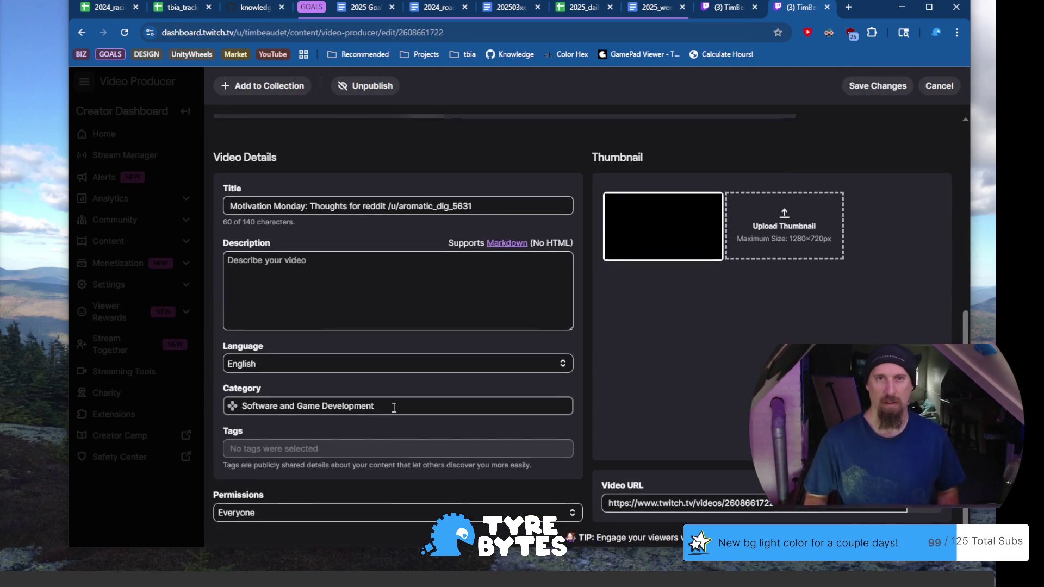
scroll(392, 407, up, 1)
Review the highlight's Video Details, leaving Description empty, then go to the GitHub notes.
click(393, 406)
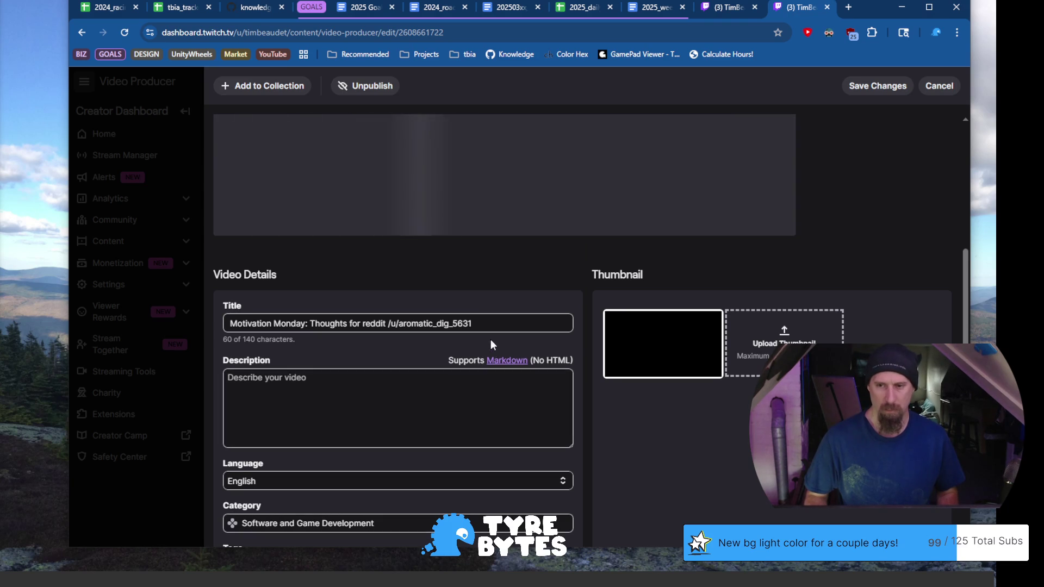
scroll(417, 391, down, 2)
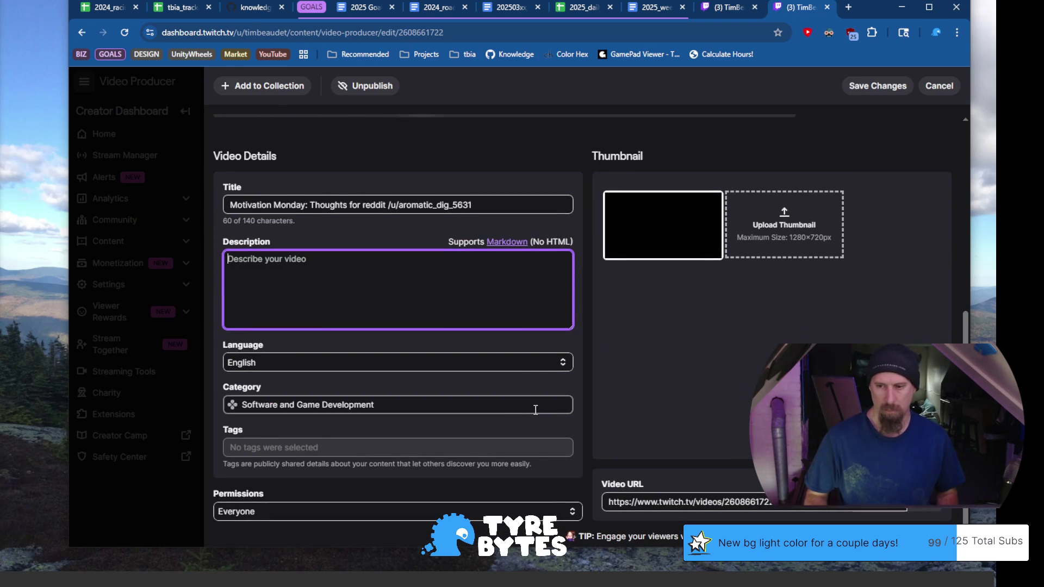
click(938, 509)
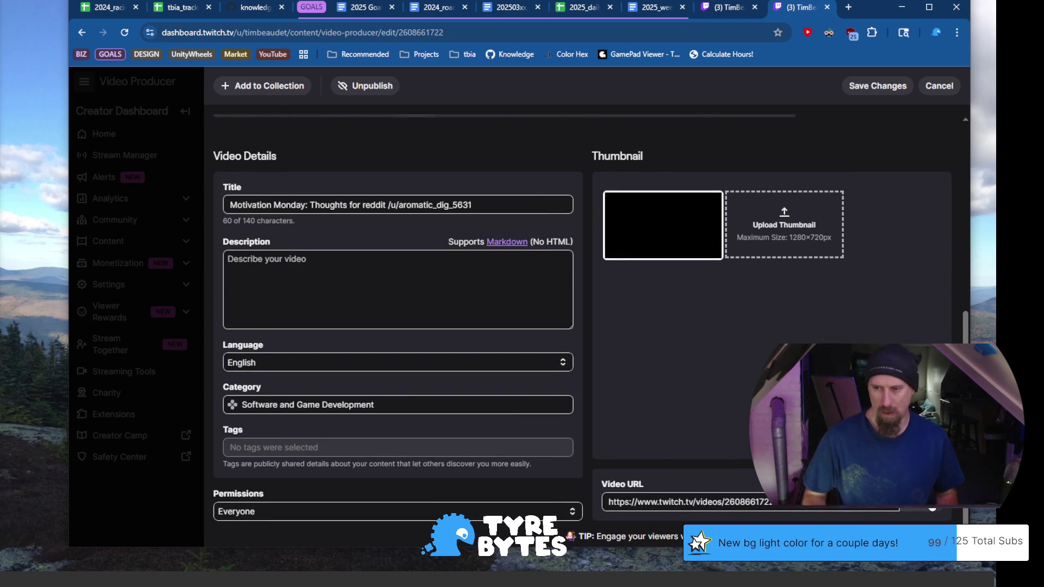
scroll(703, 376, up, 5)
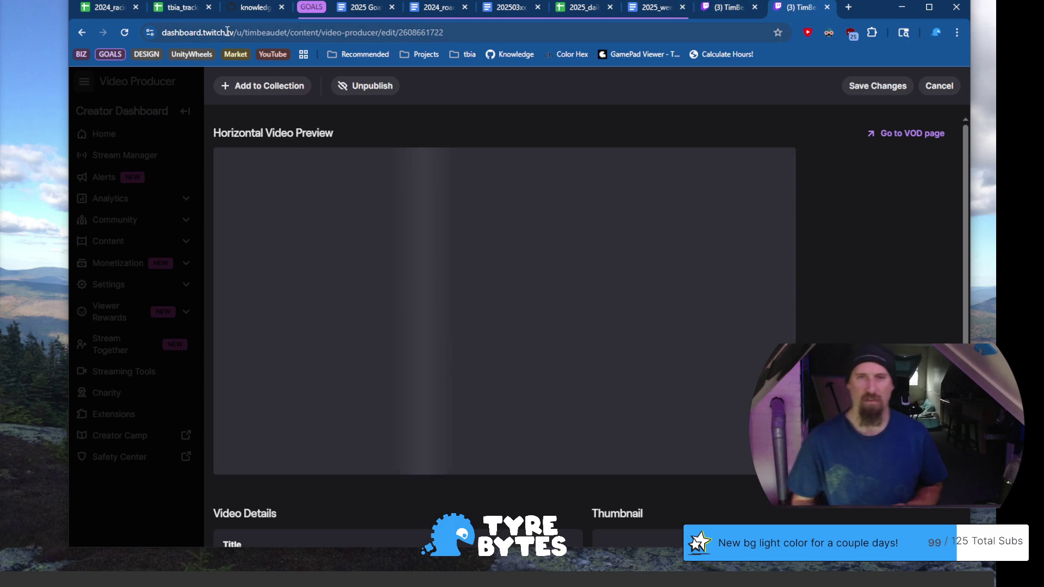
click(255, 6)
Note the racing games market research objective and close the GOALS tab group.
drag(242, 318, 468, 319)
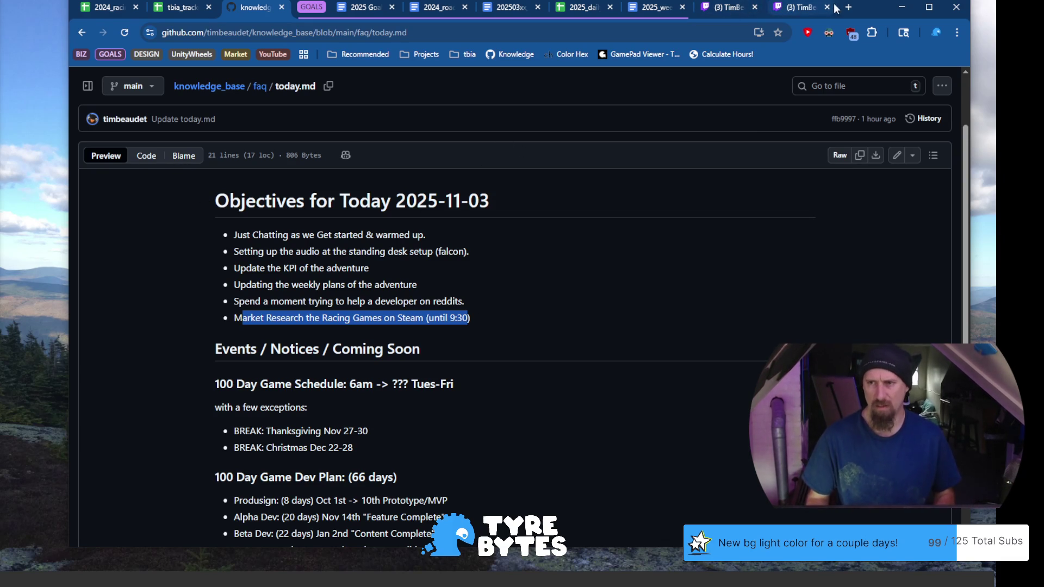
drag(857, 9, 826, 11)
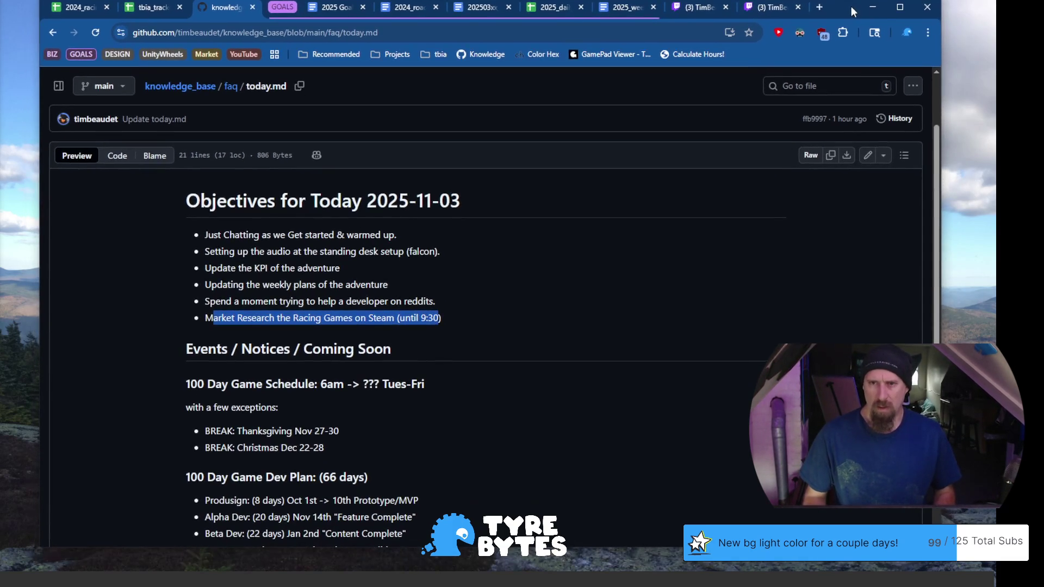
right_click(282, 11)
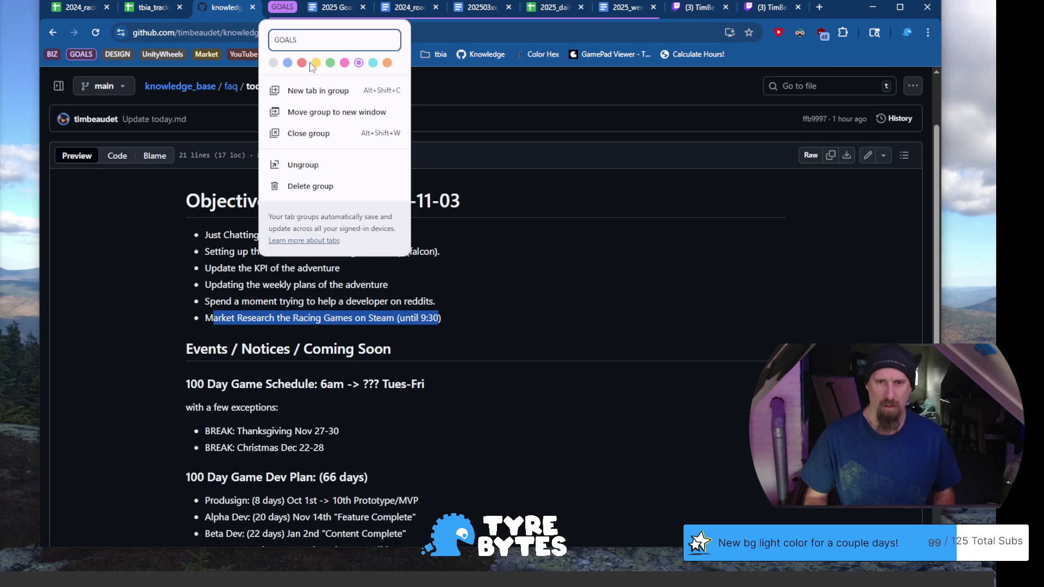
click(334, 136)
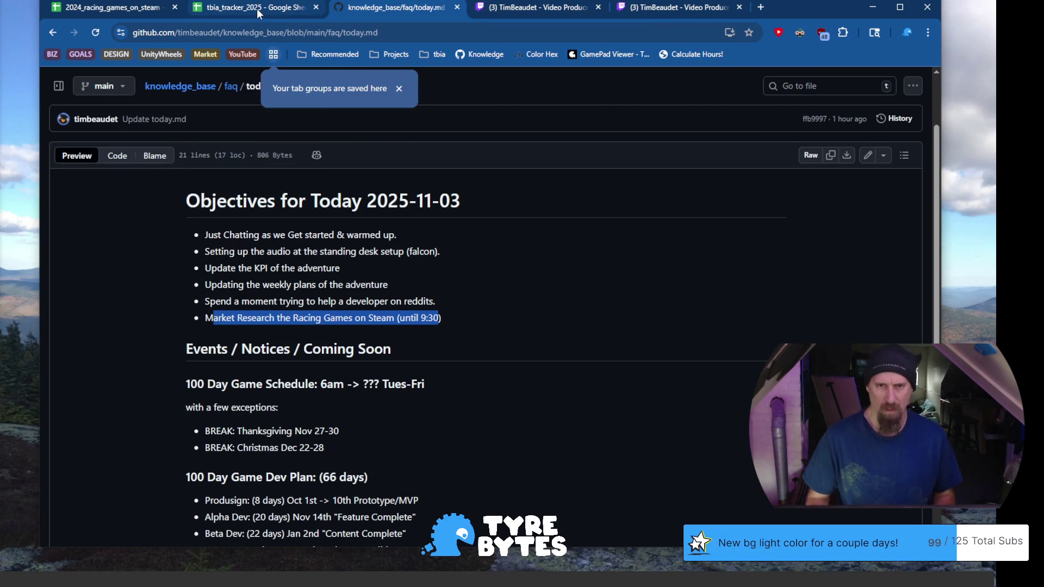
Move the racing games sheet to the end, close tbia_tracker_2025, and show the Twitch video list.
click(256, 8)
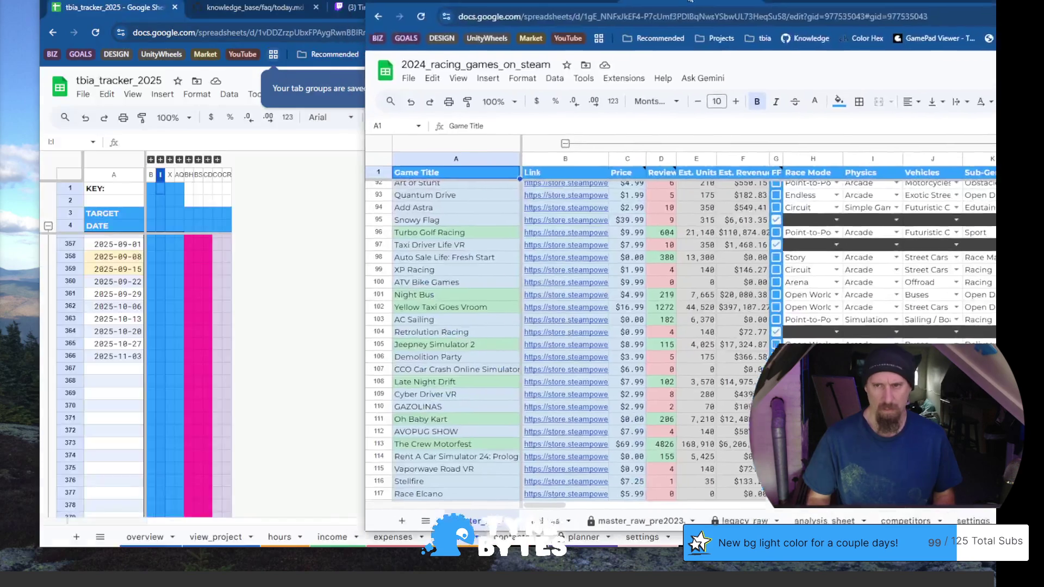
drag(135, 10, 694, 8)
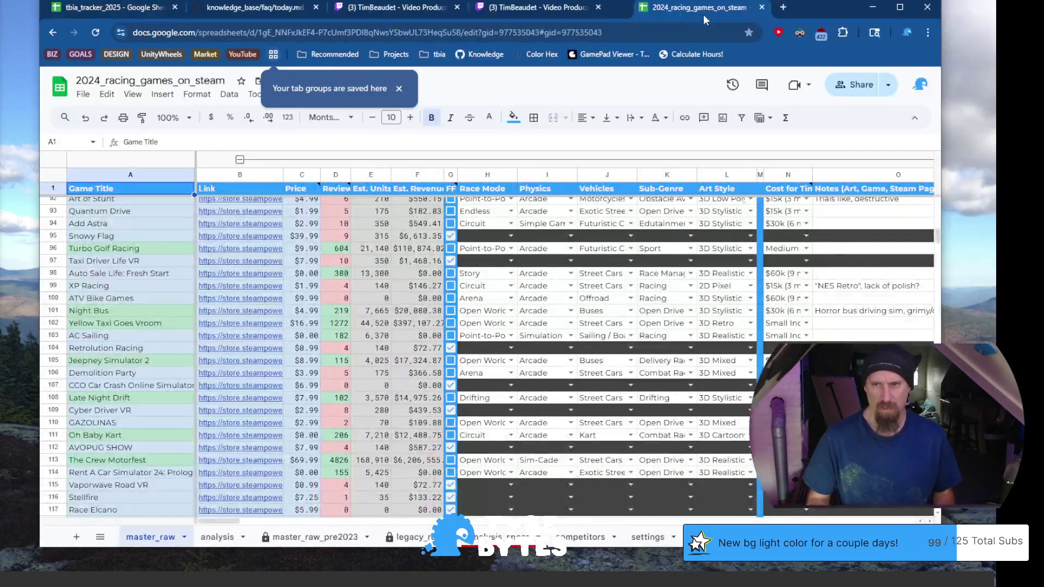
click(173, 7)
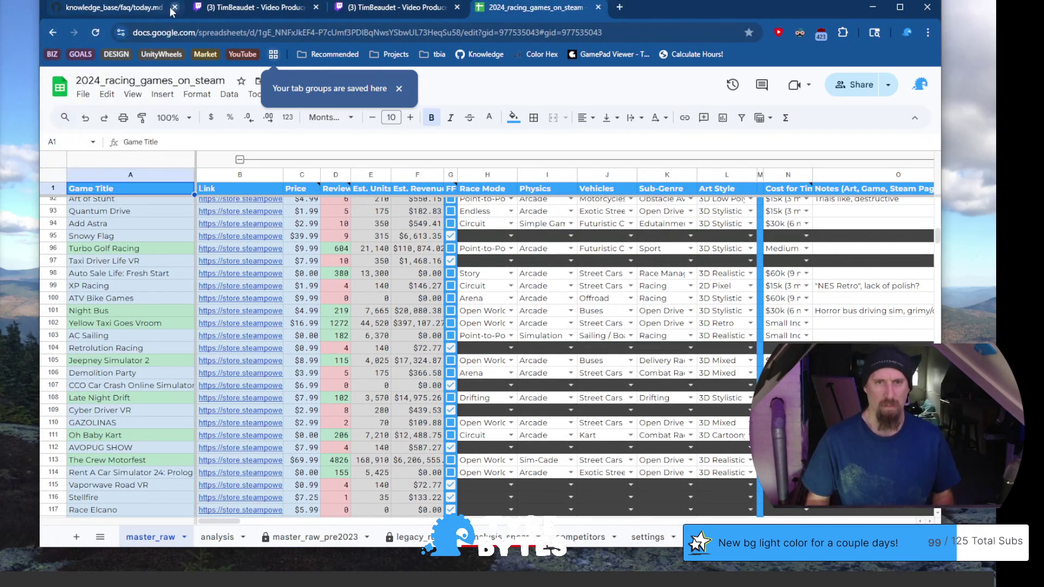
click(283, 9)
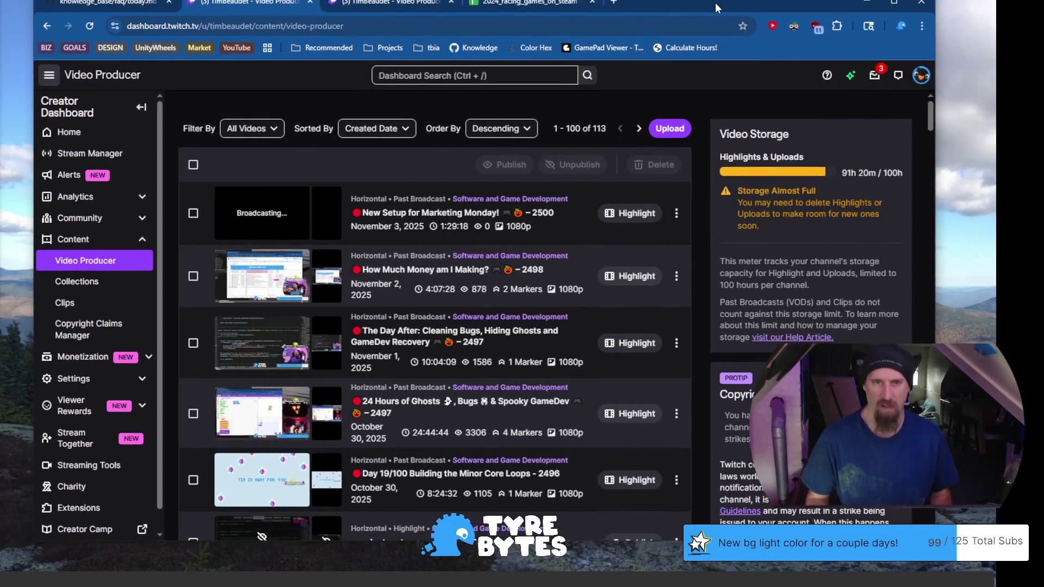
Reload the Video Producer list so the new Motivation Monday highlight appears.
click(386, 3)
key(ctrl+shift+Tab)
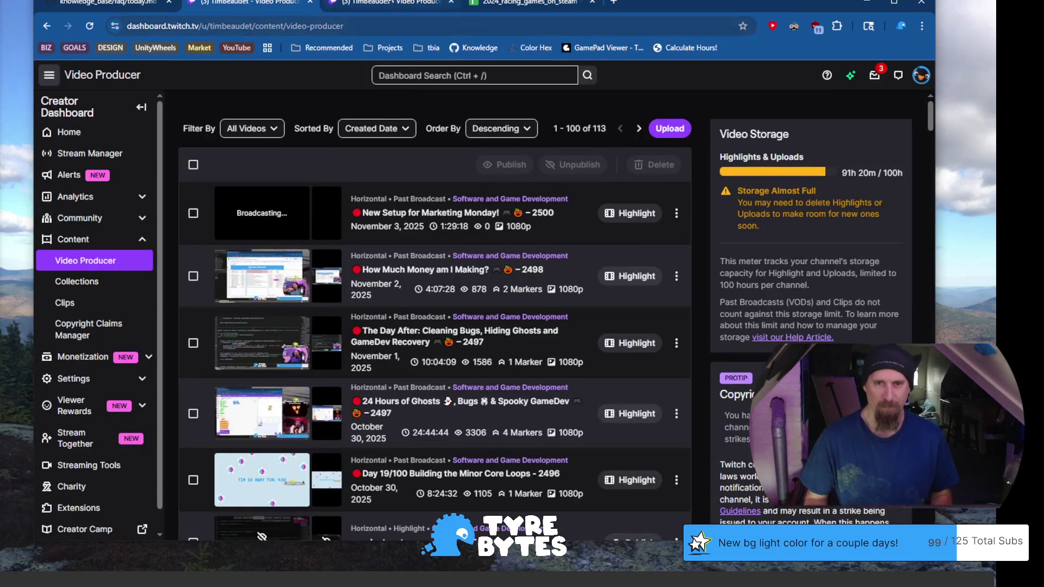
key(ctrl+Tab)
key(ctrl+shift+Tab)
click(375, 27)
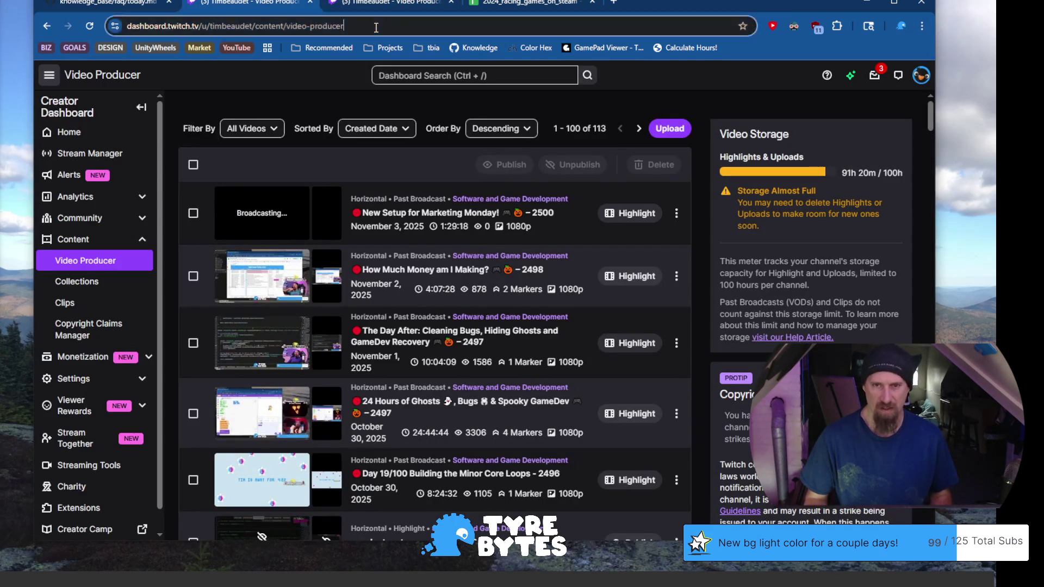
key(Return)
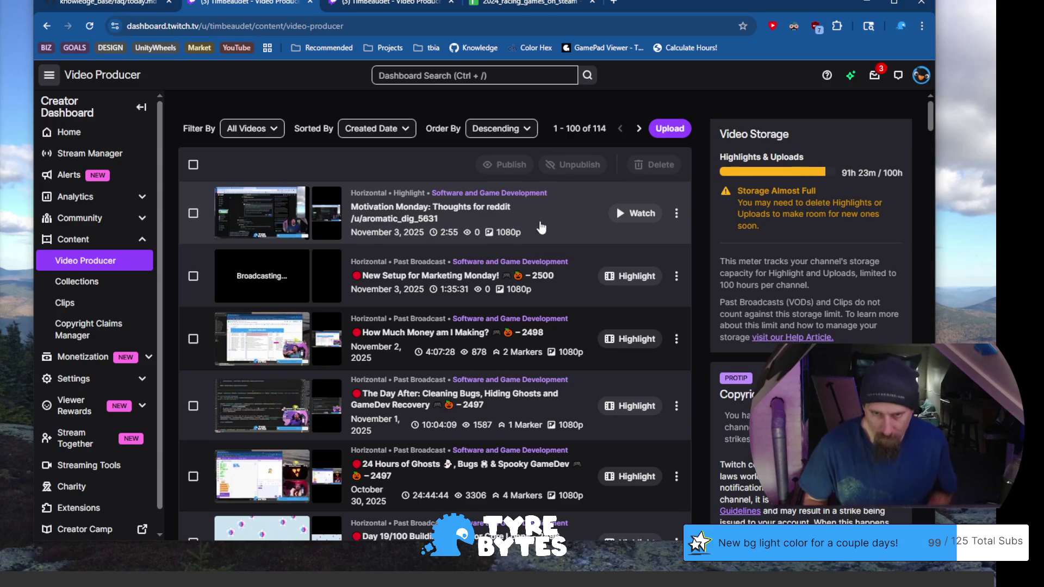
Open and reload the new highlight's edit page, then switch to the racing games spreadsheet.
click(538, 227)
key(ctrl+l)
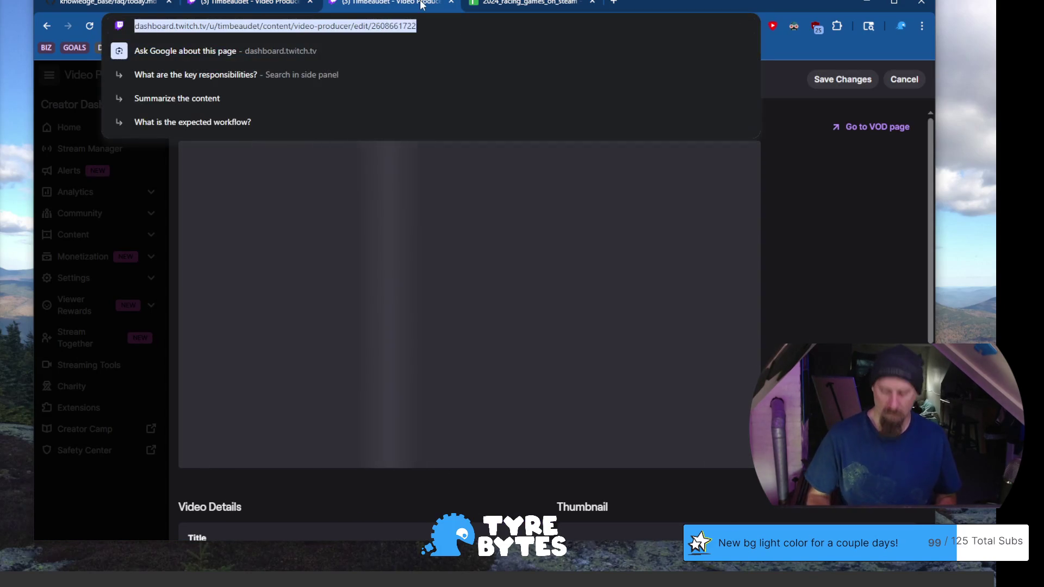
key(Return)
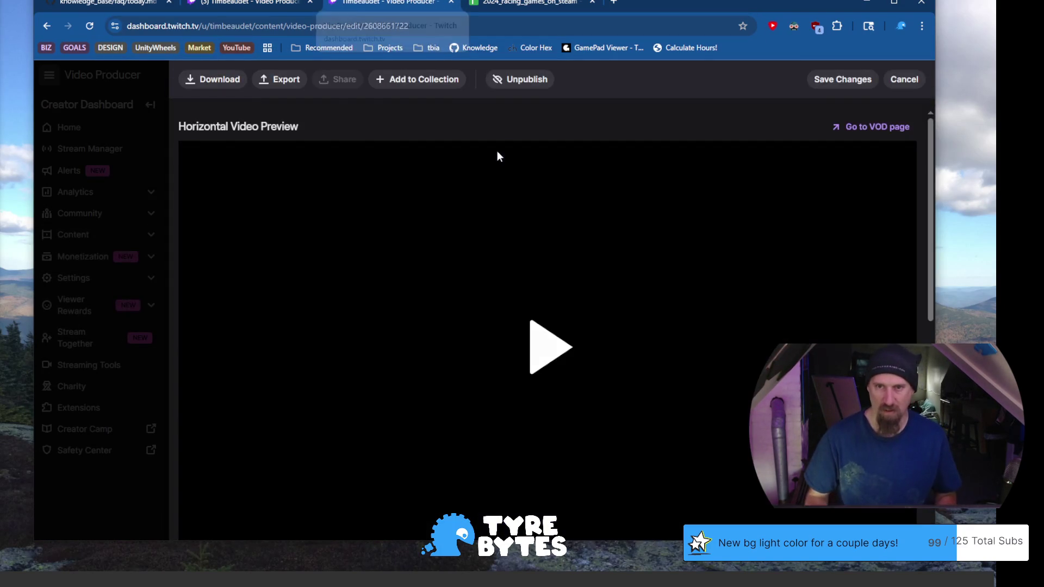
scroll(473, 253, down, 2)
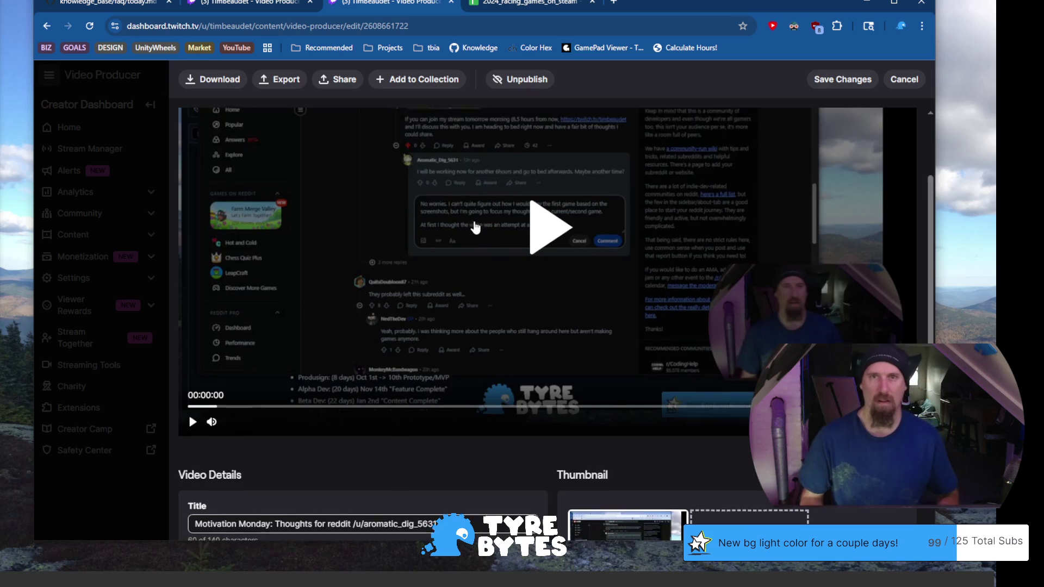
scroll(476, 234, down, 1)
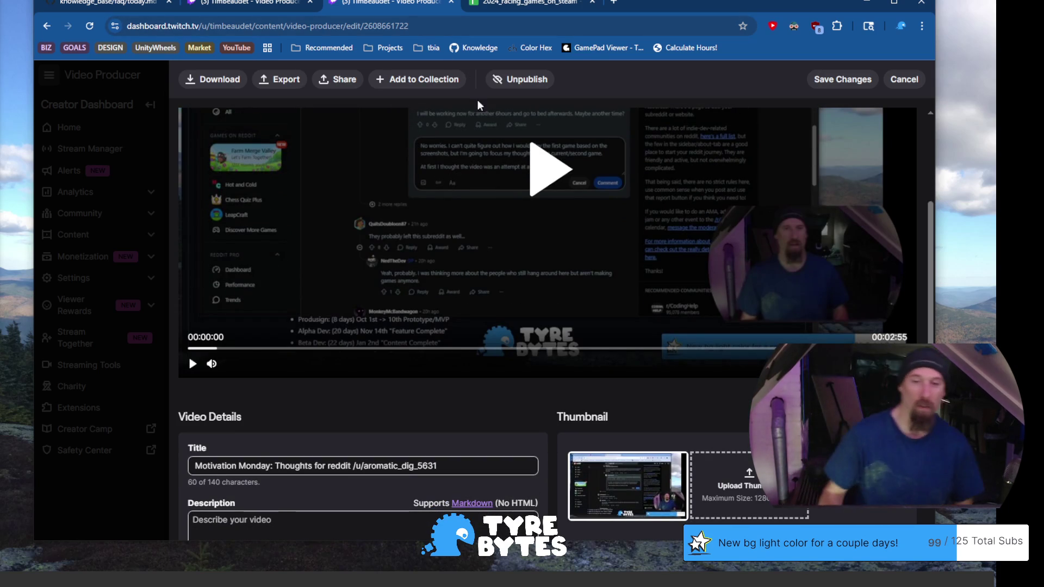
scroll(476, 235, up, 3)
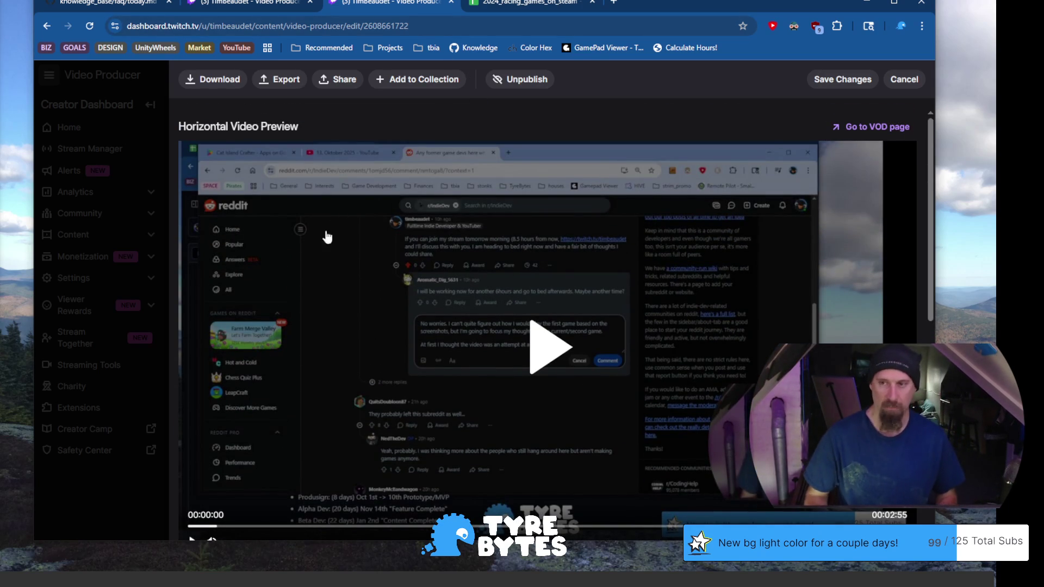
click(550, 5)
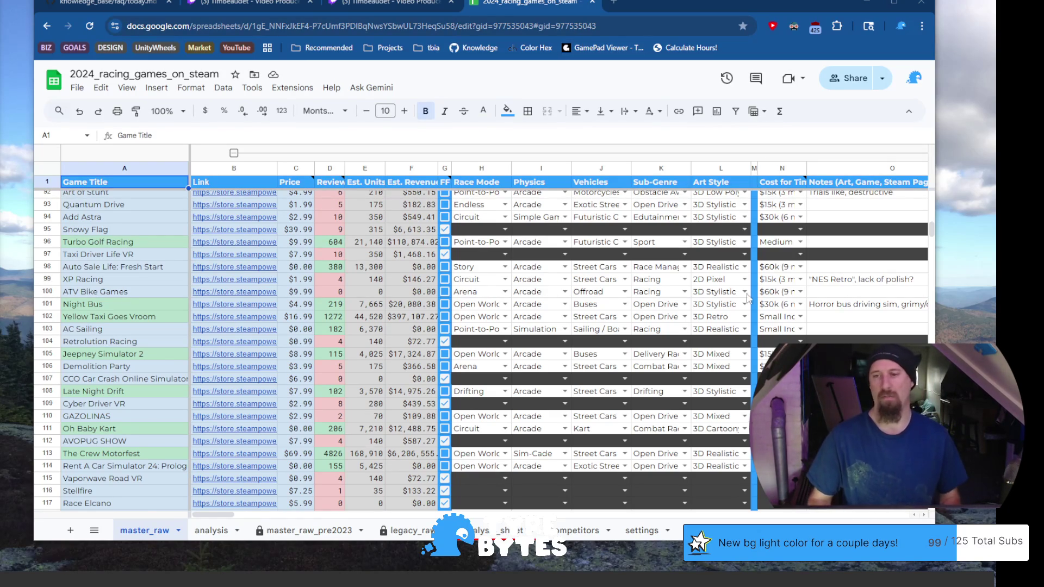
scroll(783, 308, down, 5)
scroll(750, 307, down, 5)
scroll(709, 306, down, 5)
scroll(709, 306, down, 5)
scroll(709, 304, down, 5)
scroll(709, 302, down, 5)
scroll(711, 297, down, 5)
scroll(711, 298, down, 5)
scroll(715, 298, down, 5)
scroll(719, 296, down, 5)
scroll(724, 295, down, 5)
scroll(724, 295, down, 5)
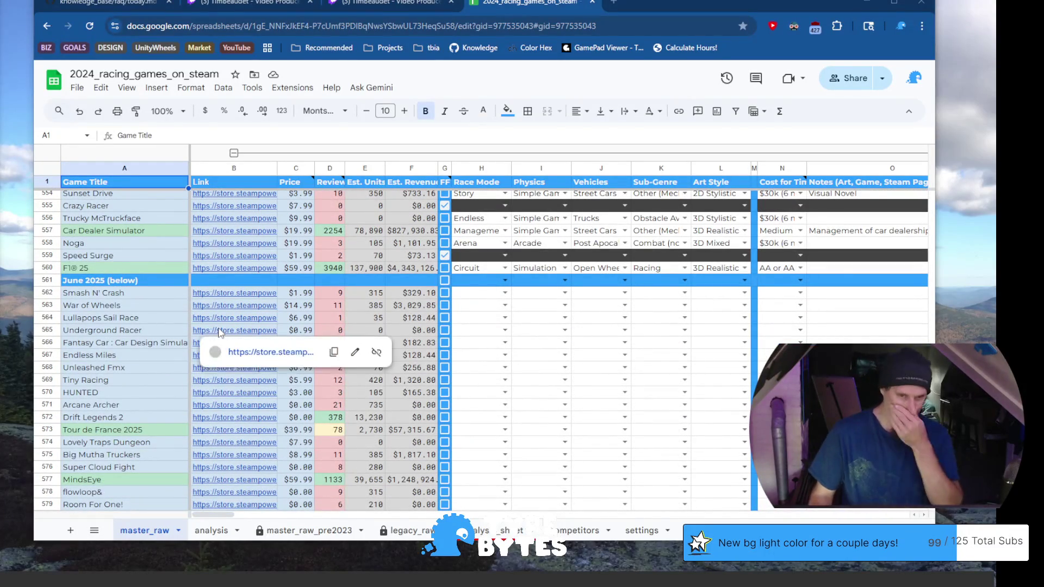
mouse_move(234, 330)
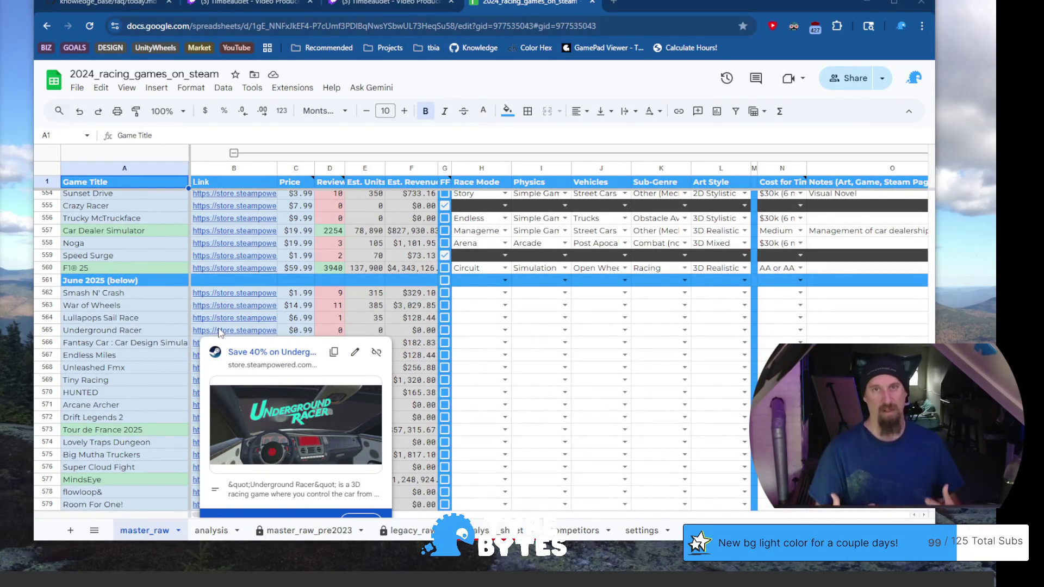
scroll(167, 282, down, 2)
scroll(168, 282, down, 5)
scroll(156, 275, down, 4)
scroll(159, 277, down, 2)
scroll(162, 281, down, 2)
scroll(164, 285, up, 3)
scroll(164, 283, down, 4)
scroll(164, 282, down, 4)
scroll(165, 282, down, 1)
scroll(163, 282, down, 3)
scroll(159, 290, down, 3)
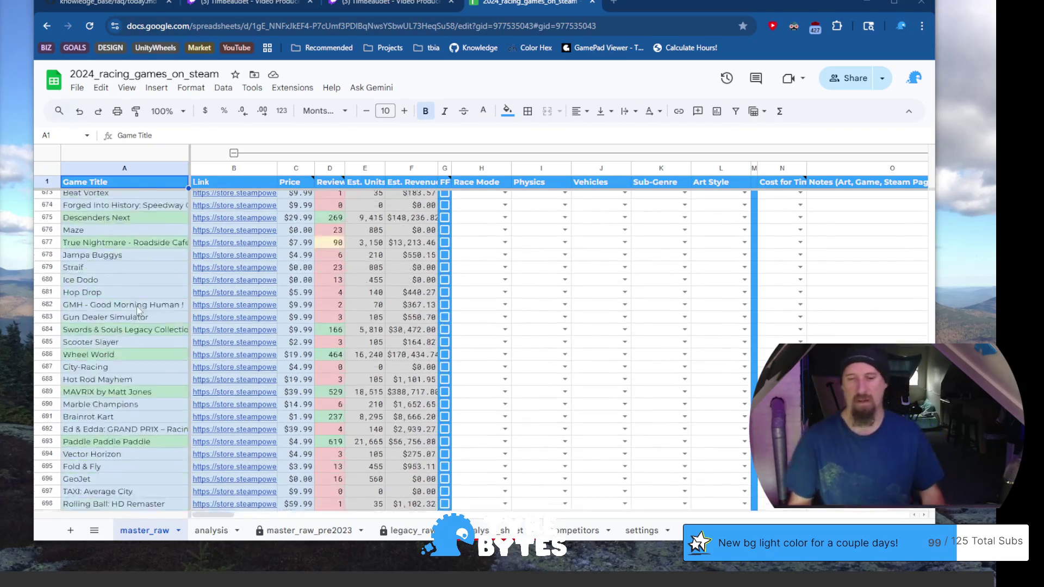
scroll(154, 298, down, 4)
scroll(149, 306, down, 4)
scroll(148, 306, down, 1)
scroll(136, 294, down, 9)
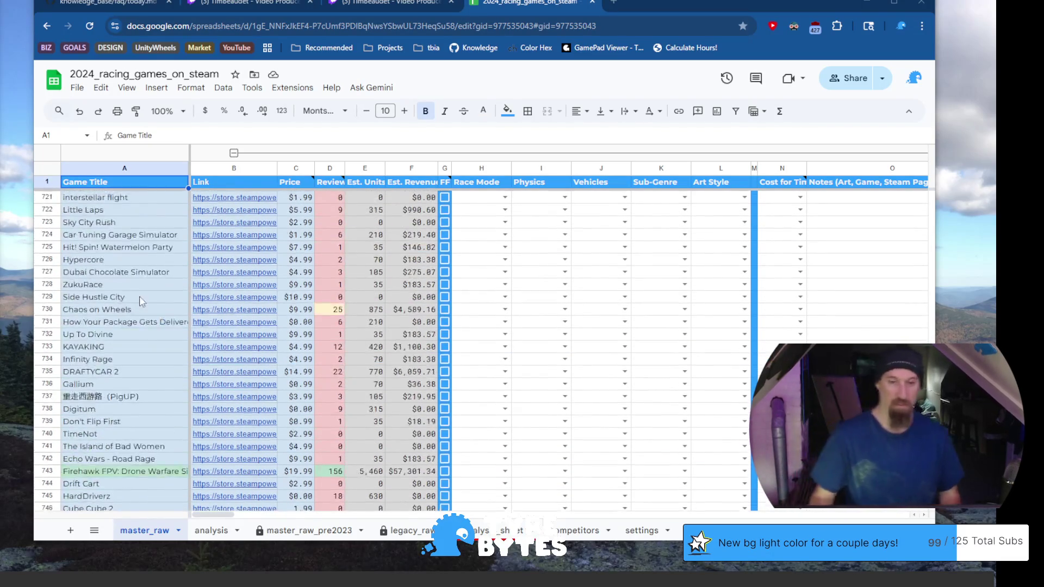
scroll(135, 292, down, 9)
scroll(133, 291, down, 8)
scroll(133, 289, down, 9)
scroll(133, 290, down, 10)
scroll(133, 289, down, 4)
scroll(134, 290, up, 3)
scroll(133, 289, up, 11)
scroll(133, 289, up, 11)
scroll(134, 289, up, 11)
scroll(133, 289, up, 10)
scroll(133, 290, up, 11)
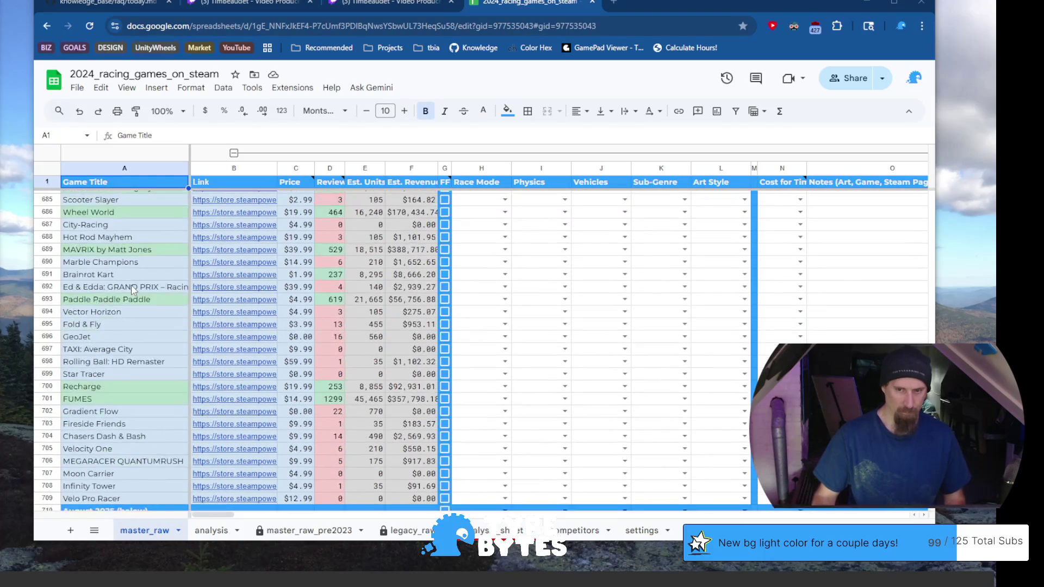
scroll(133, 290, down, 6)
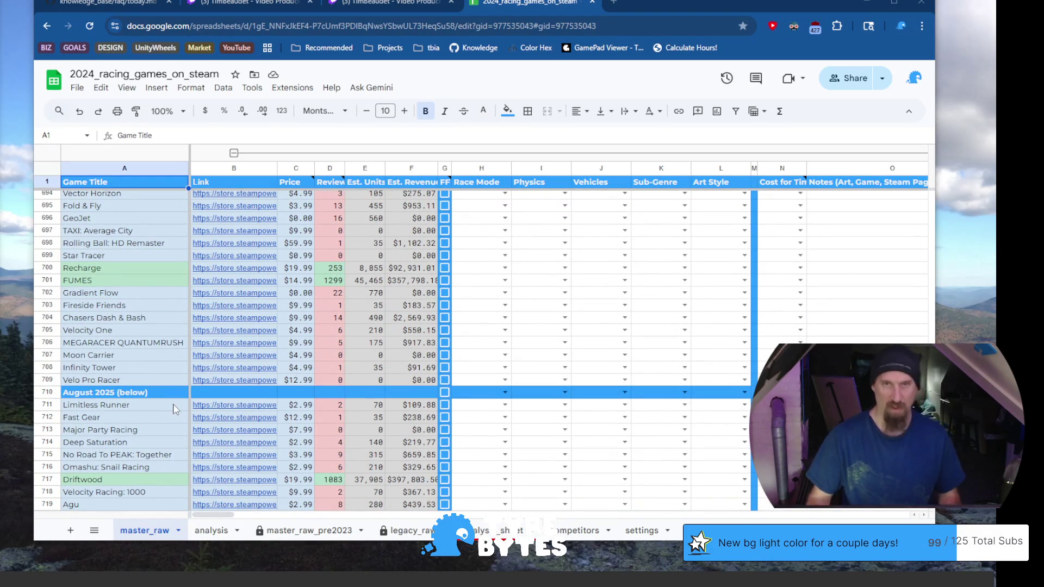
scroll(177, 401, up, 10)
scroll(177, 401, up, 9)
scroll(176, 402, up, 6)
scroll(177, 402, up, 7)
scroll(177, 402, up, 6)
scroll(178, 401, up, 6)
scroll(177, 402, up, 3)
scroll(178, 401, up, 6)
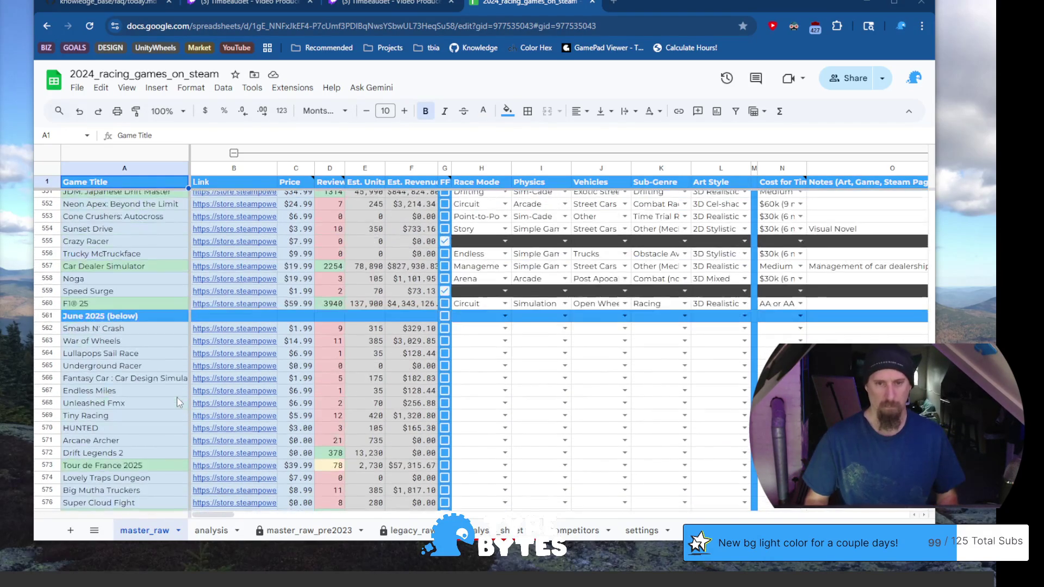
Select the Smash N' Crash row, then close the extra Twitch Video Producer page.
click(151, 330)
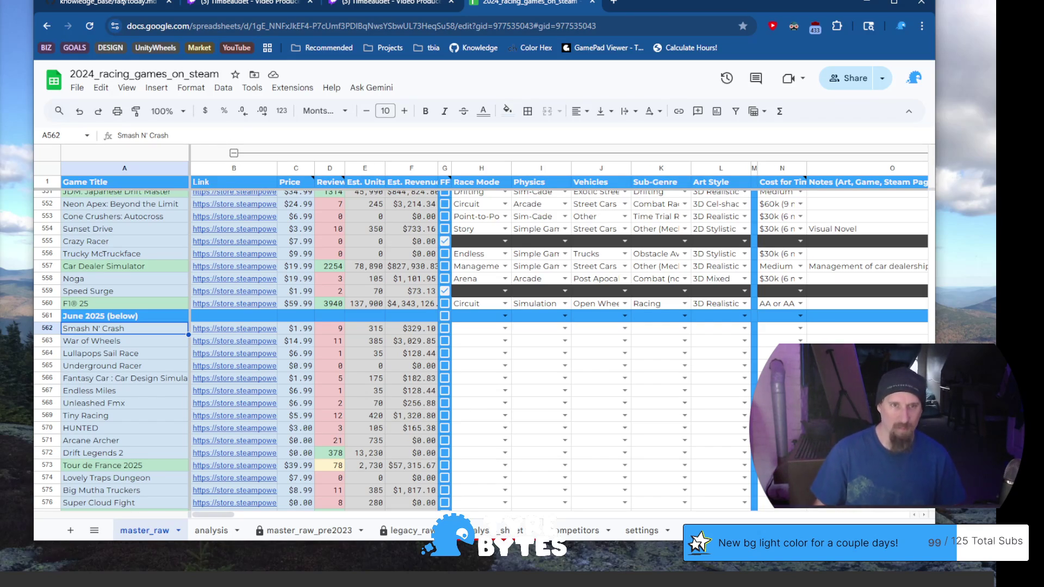
drag(675, 7, 661, 5)
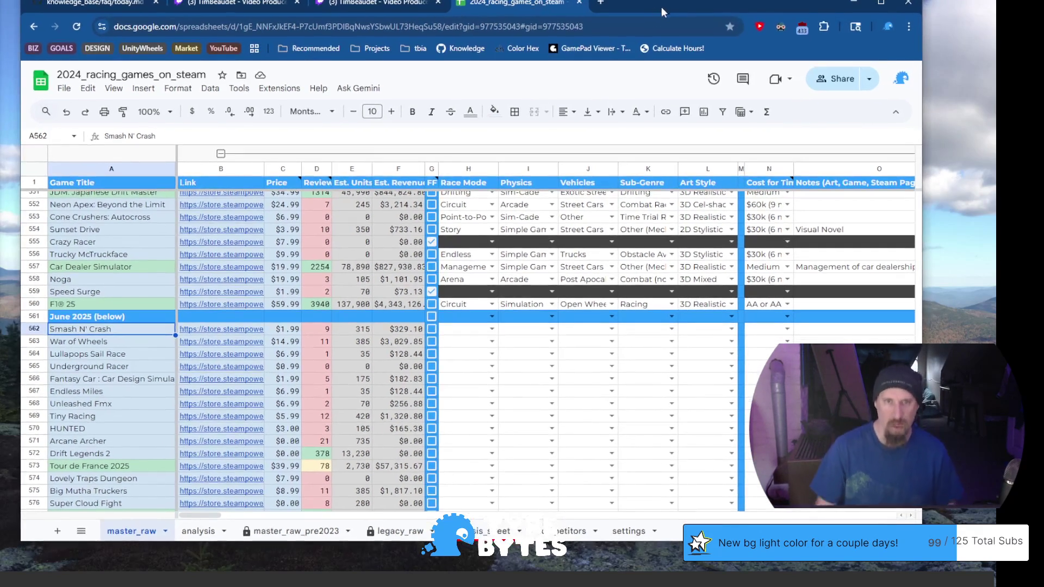
click(390, 4)
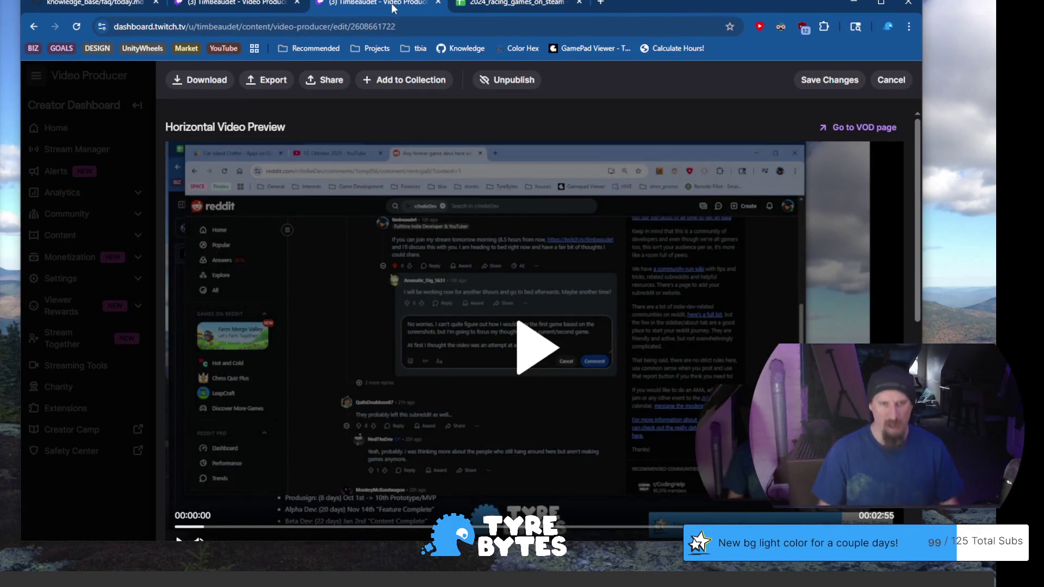
click(439, 3)
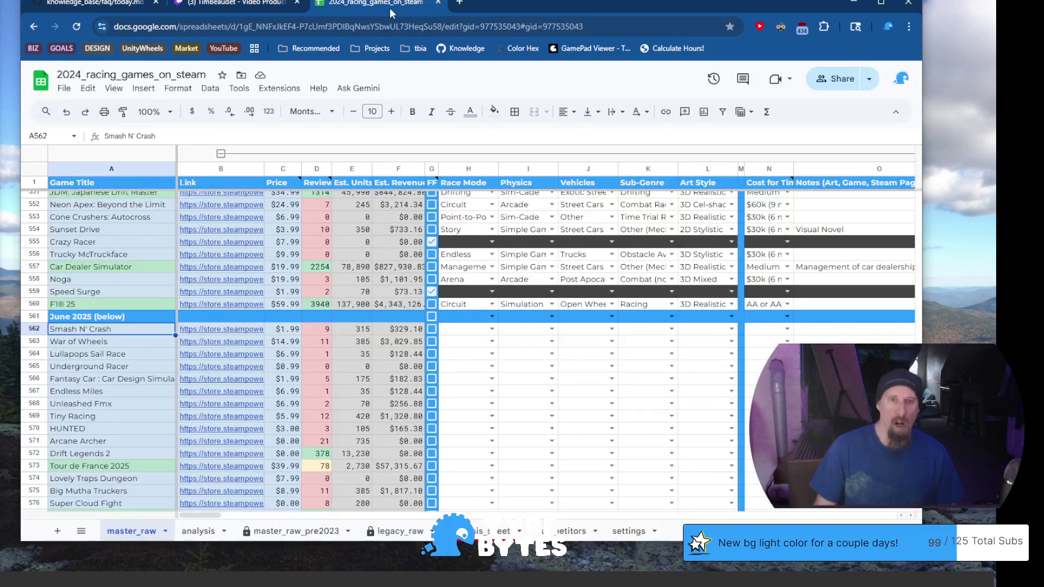
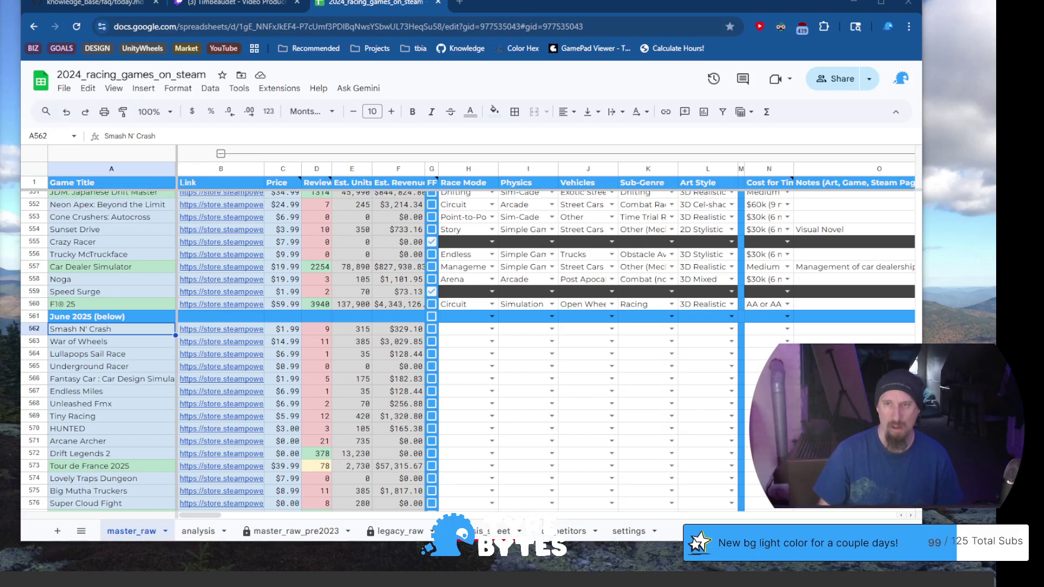
Open the Smash N' Crash Steam store page from its link in row 562.
drag(530, 4, 516, 1)
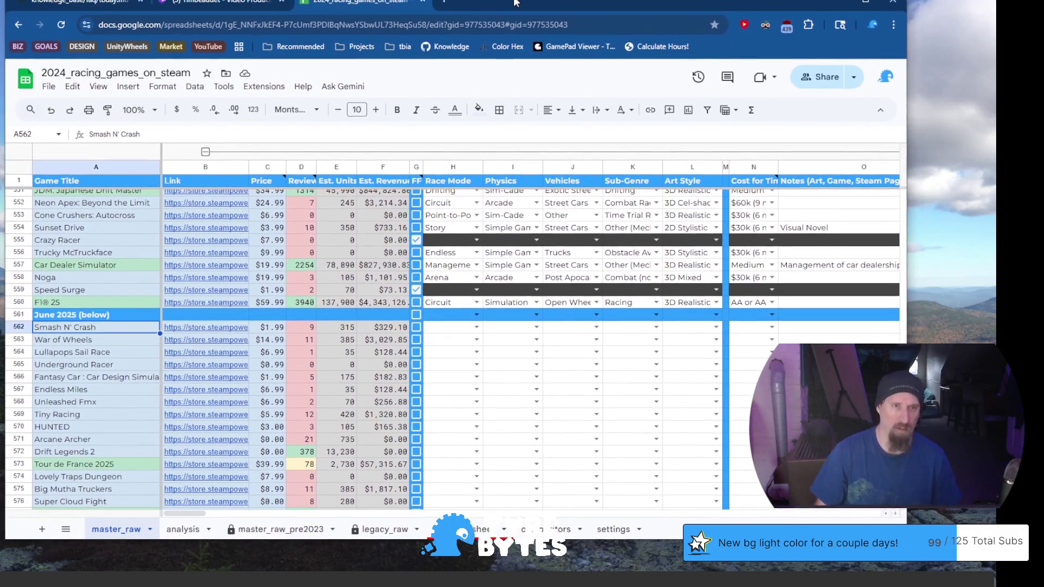
drag(515, 0, 513, 3)
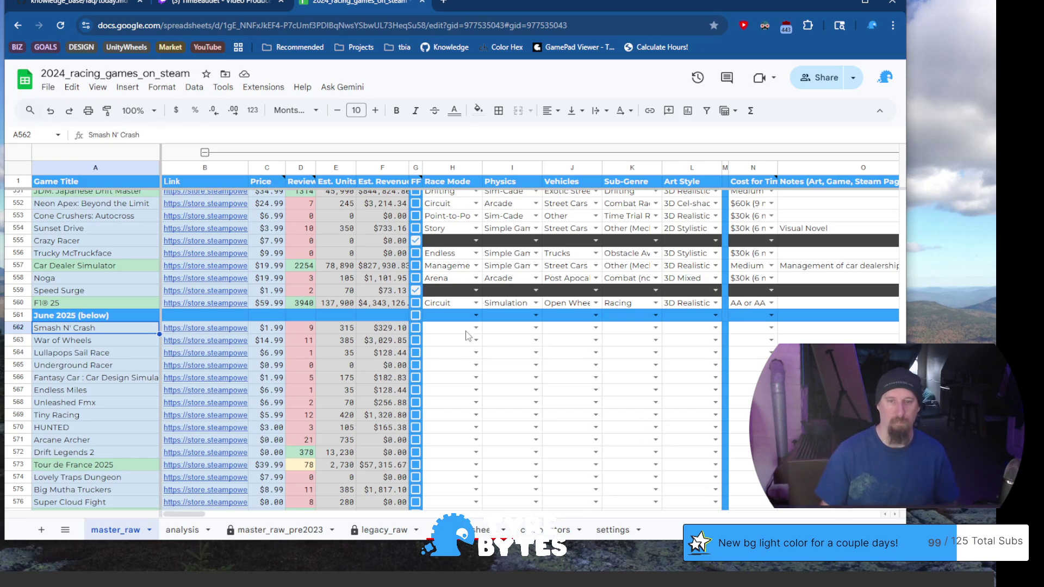
click(206, 332)
click(243, 349)
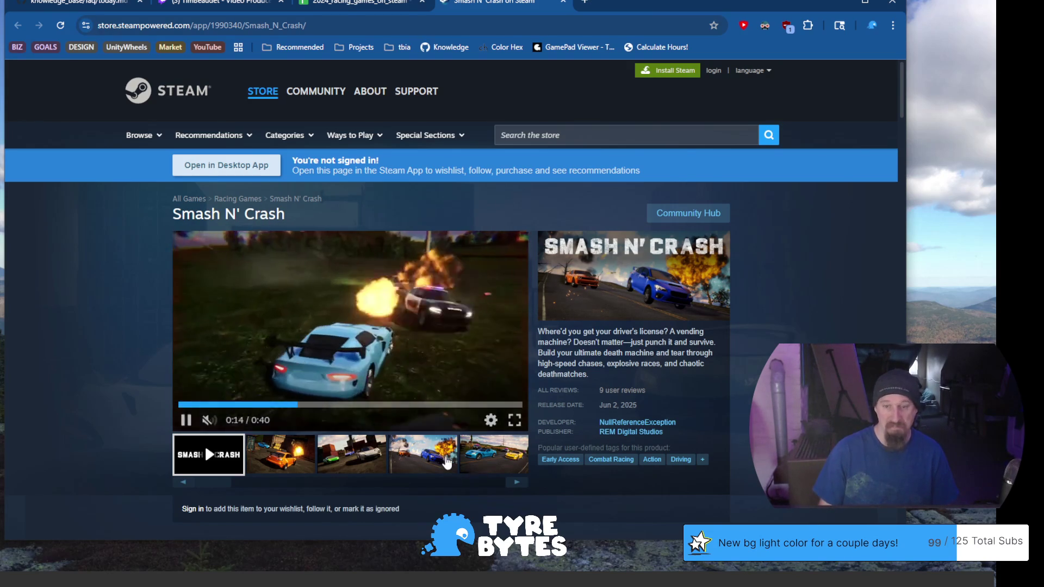
Browse through Smash N' Crash's screenshots and trailer in the media carousel.
click(480, 459)
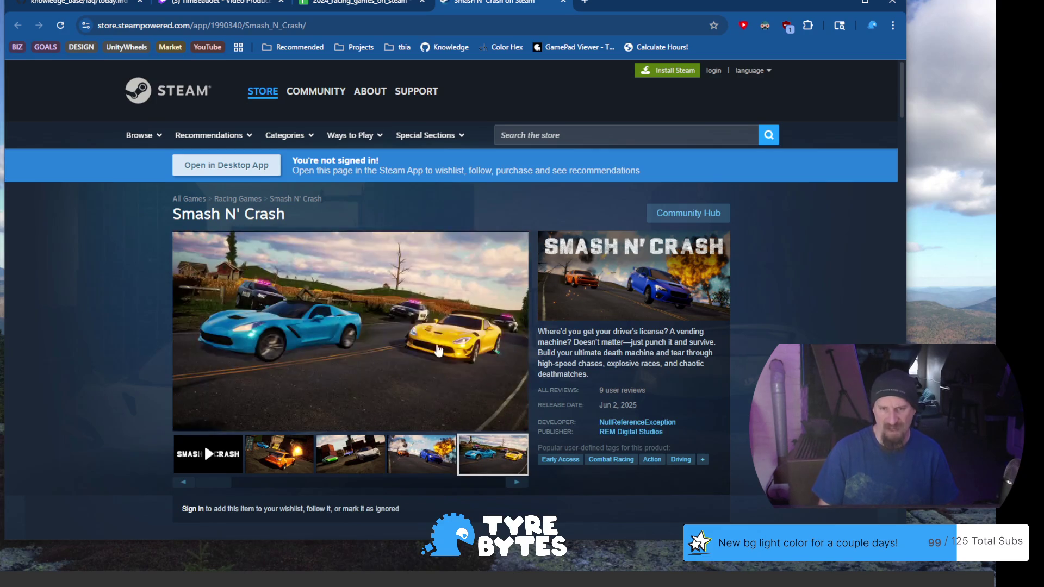
scroll(468, 420, down, 4)
scroll(420, 303, up, 4)
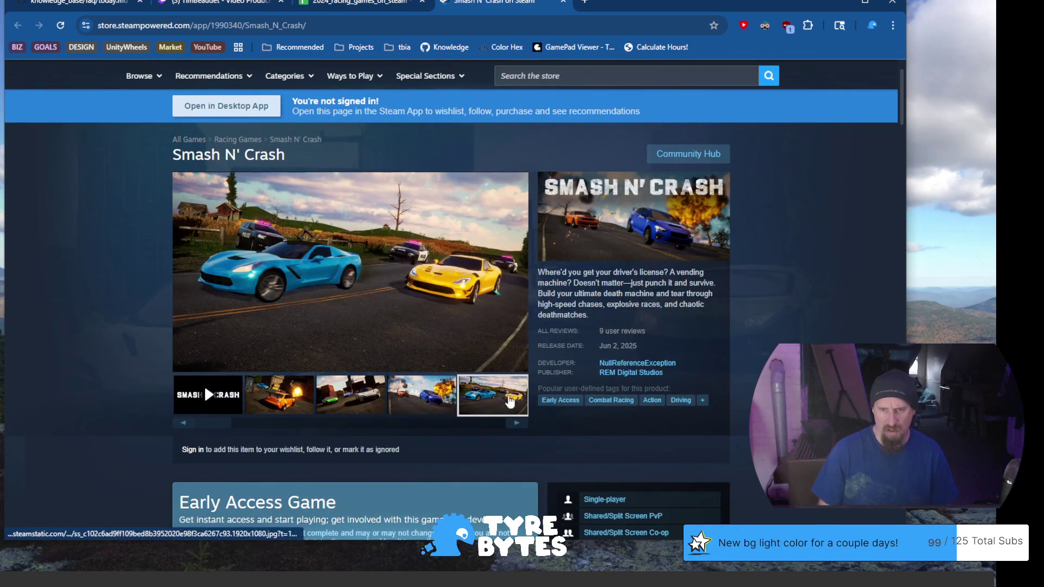
click(516, 424)
click(516, 426)
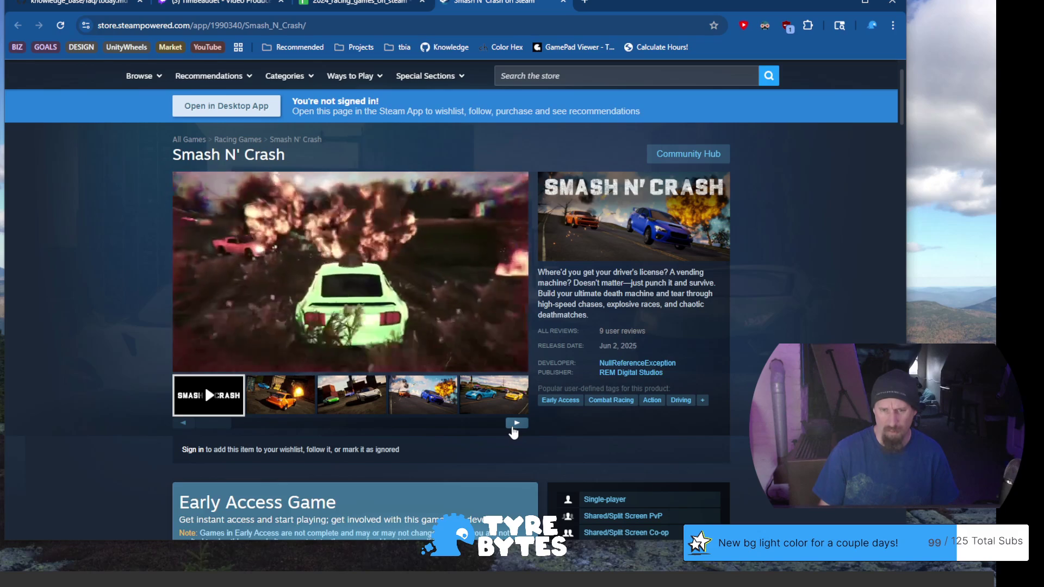
click(513, 427)
click(513, 427)
click(514, 427)
click(514, 426)
scroll(336, 324, down, 5)
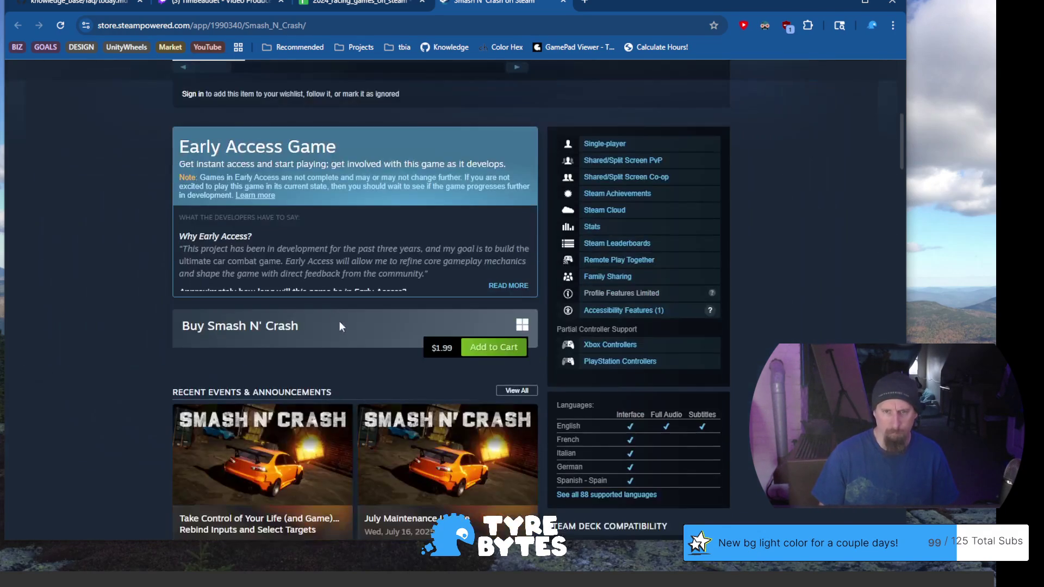
scroll(359, 338, up, 4)
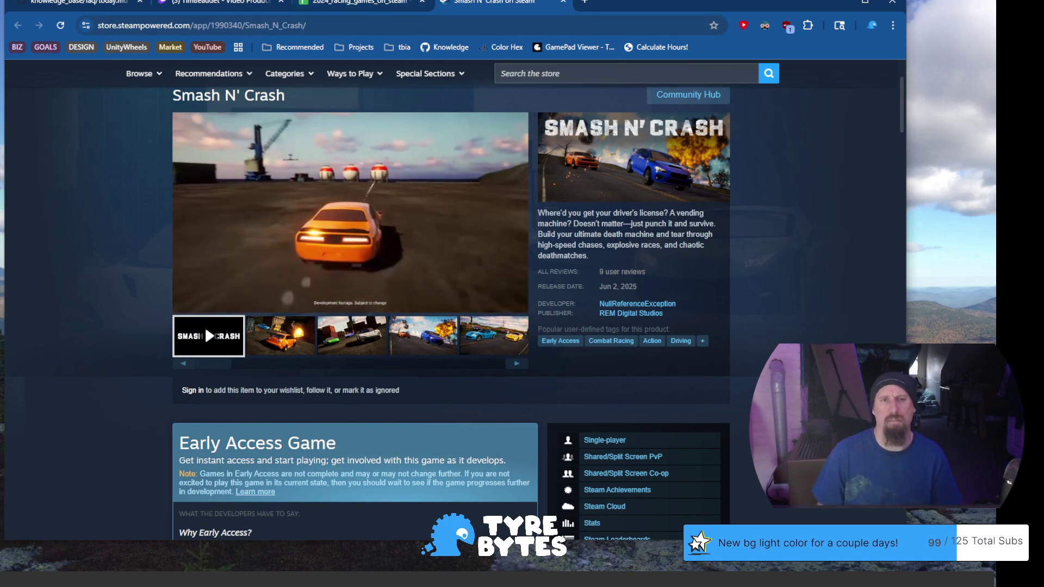
mouse_move(359, 2)
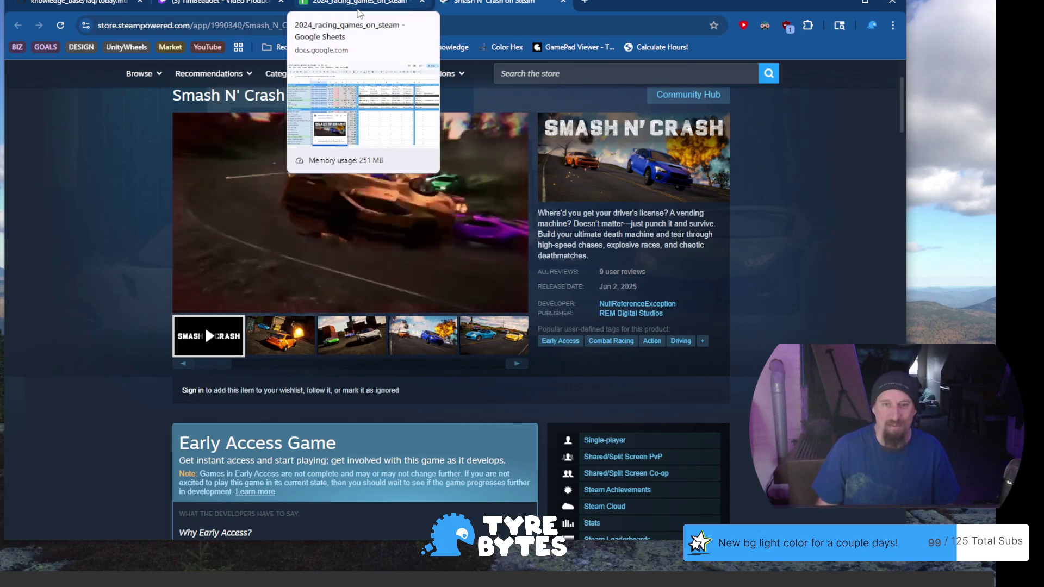
Return to the racing-games spreadsheet and go to Smash N' Crash's Race Mode cell in row 562.
click(356, 7)
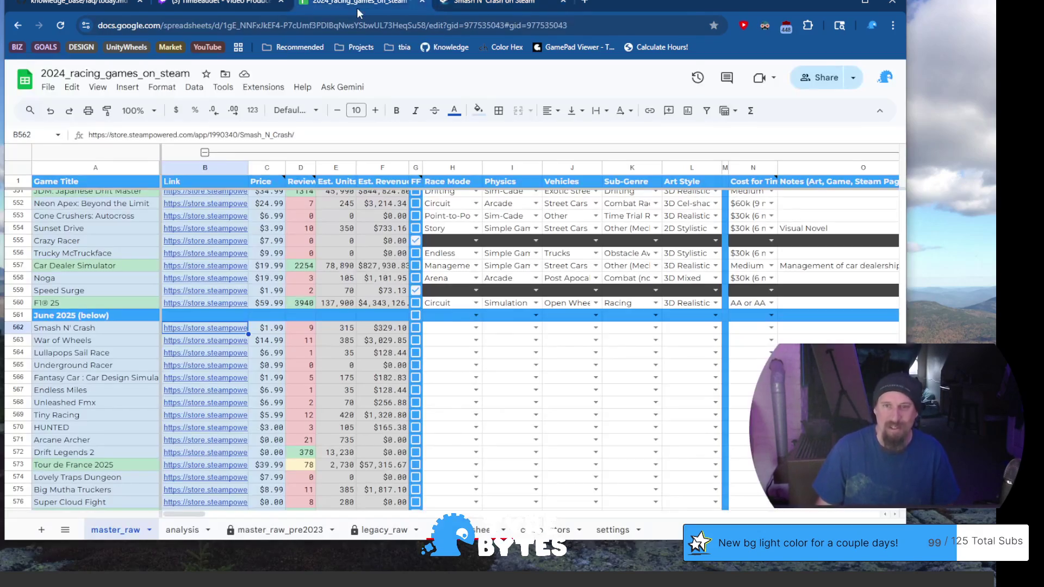
click(115, 330)
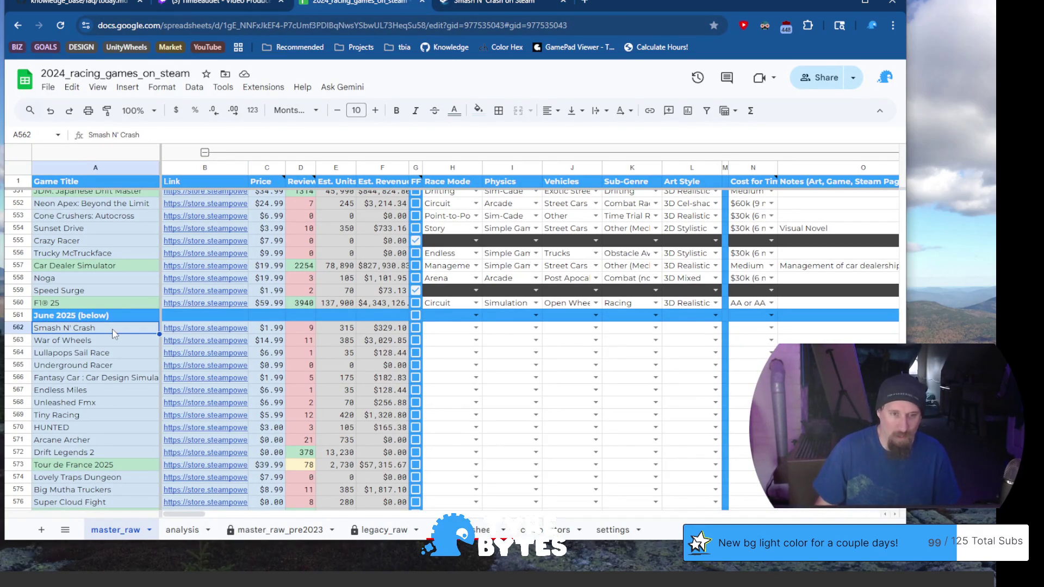
click(454, 330)
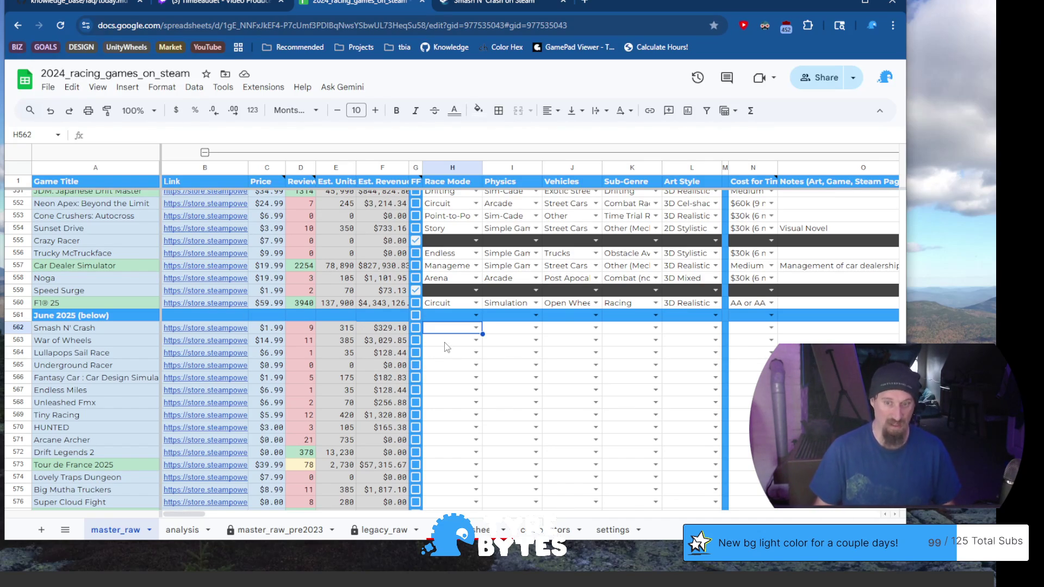
Reselect the Race Mode cell, then switch back to the Smash N' Crash Steam store page.
click(444, 346)
click(451, 334)
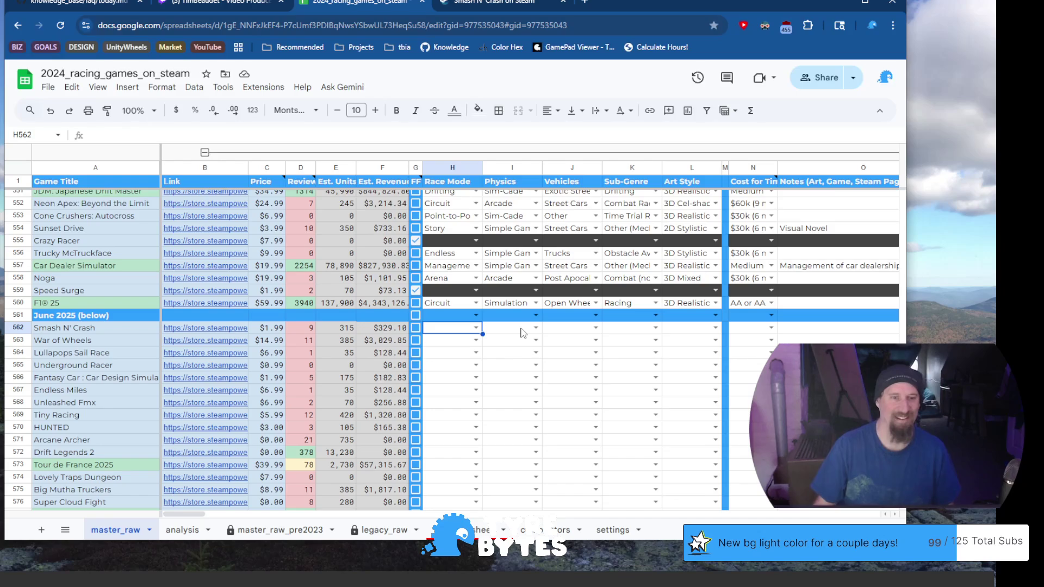
click(501, 5)
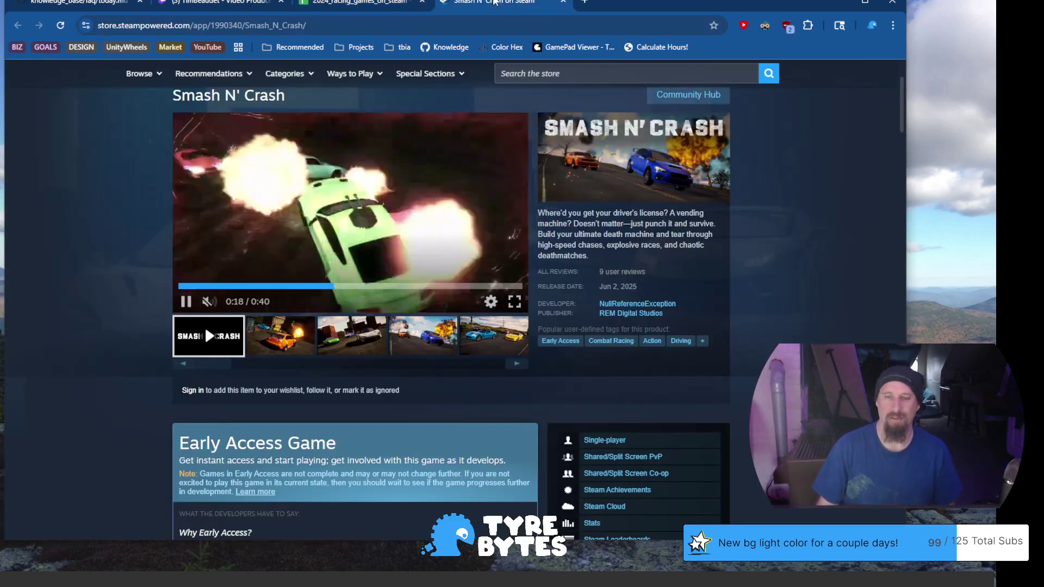
scroll(471, 354, down, 2)
scroll(469, 353, down, 1)
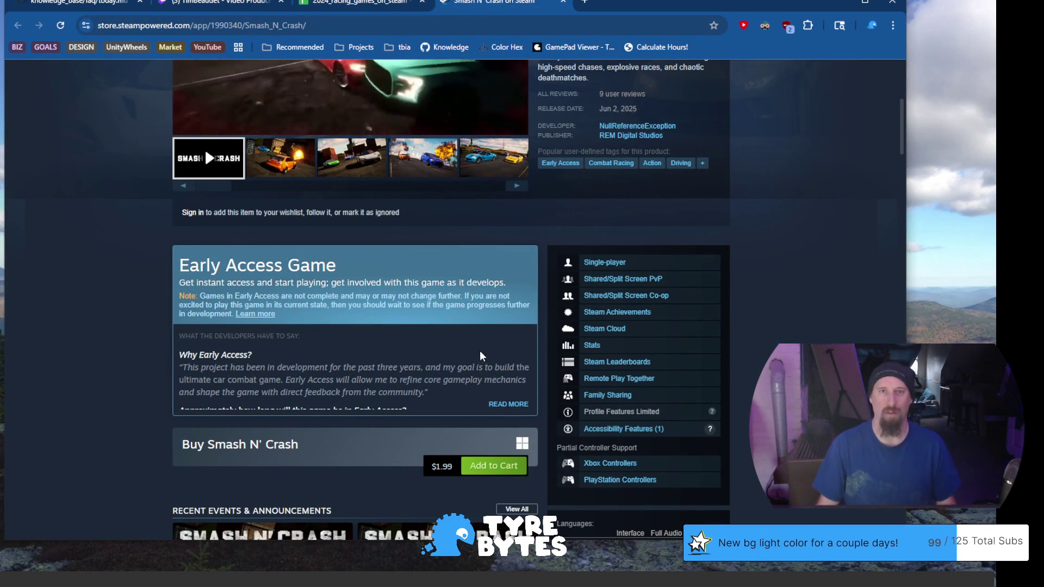
scroll(461, 365, down, 2)
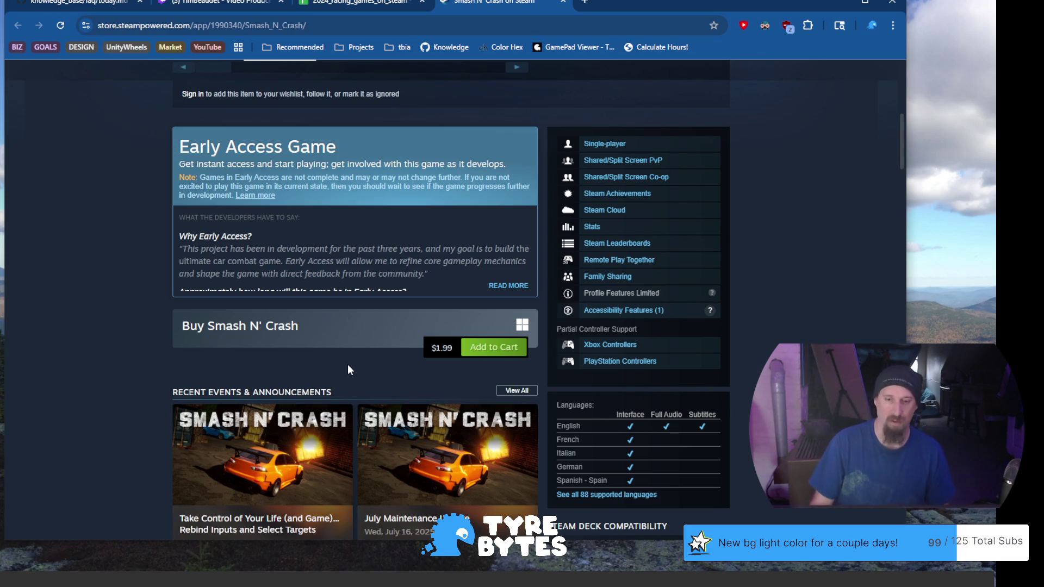
scroll(351, 370, up, 3)
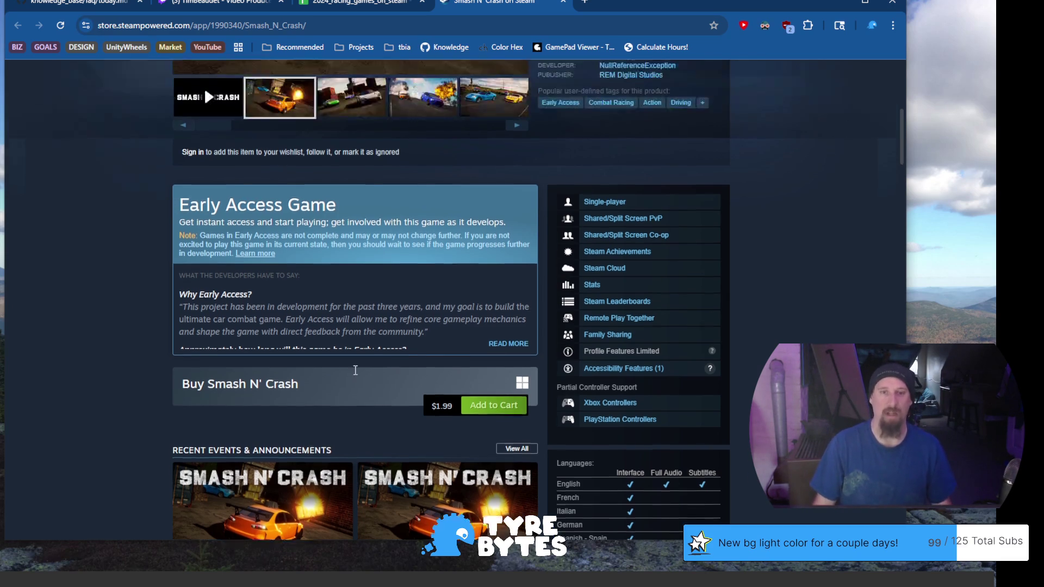
scroll(355, 374, up, 1)
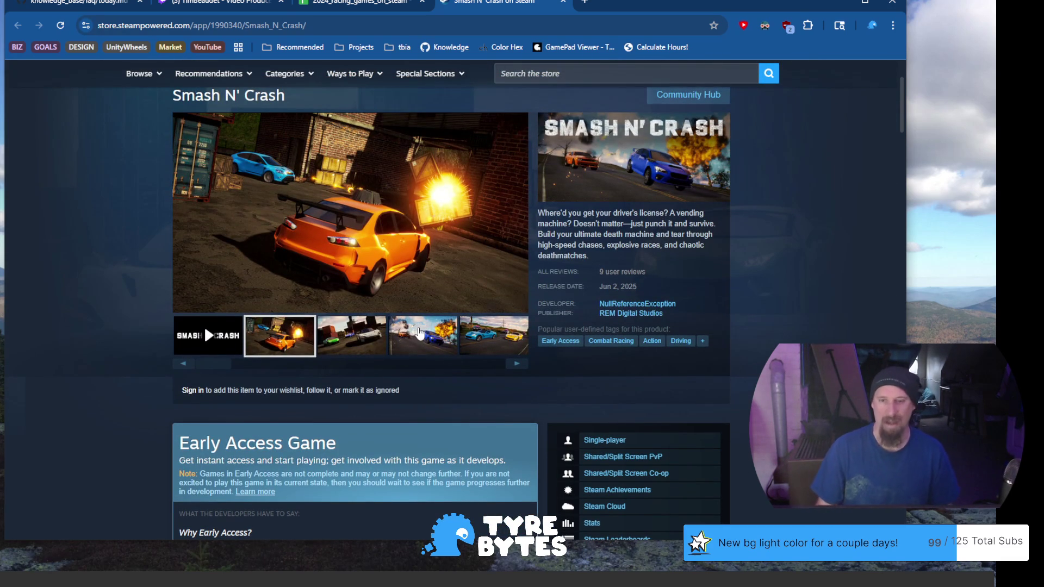
Look at a few more Smash N' Crash screenshots and the trailer, then return to the spreadsheet.
click(422, 333)
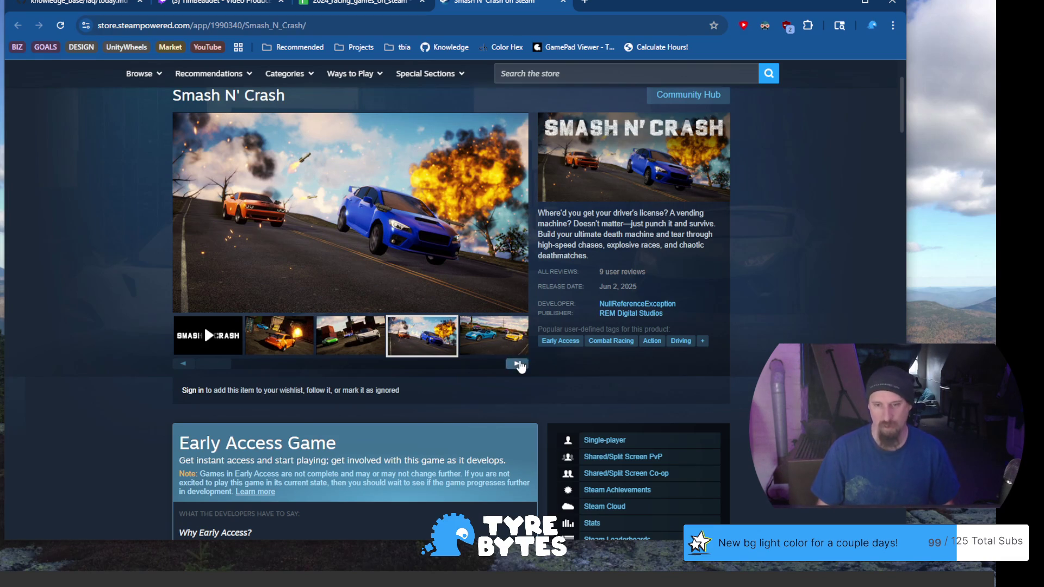
click(518, 365)
click(518, 365)
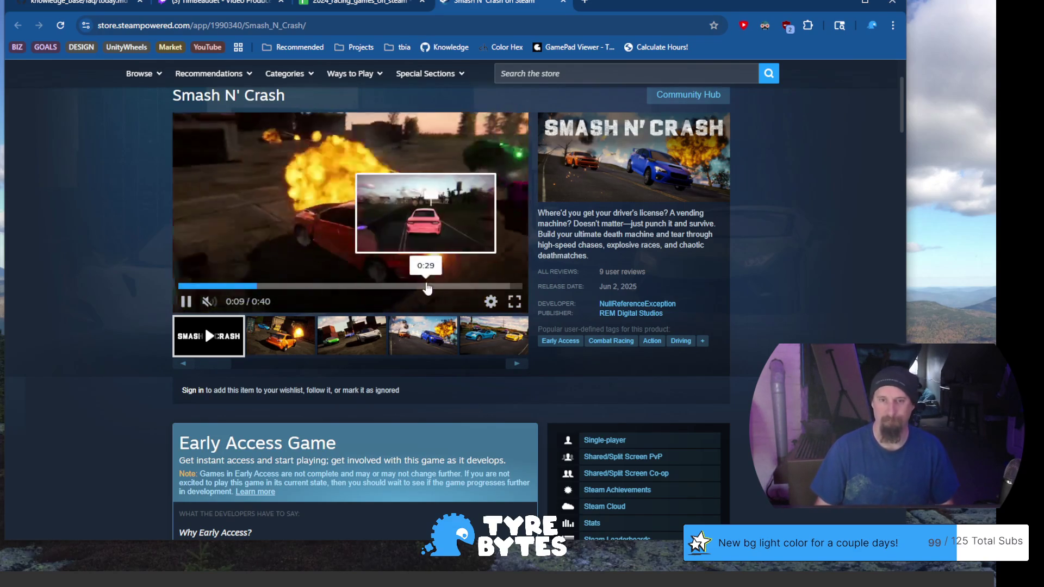
click(353, 4)
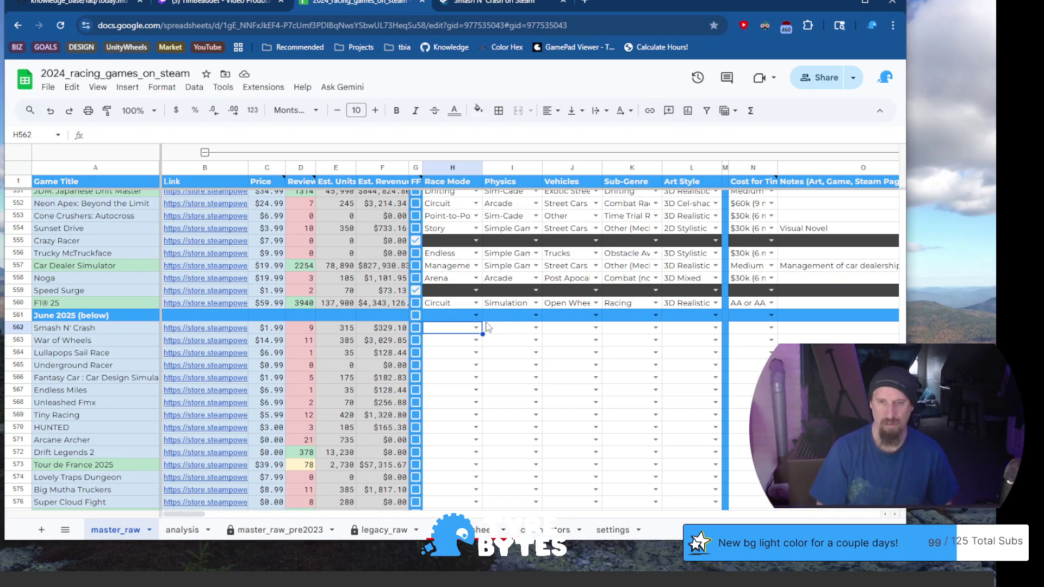
Set Smash N' Crash's race mode to Arena and its physics to Arcade.
key(Return)
key(Down)
key(Down)
key(Down)
key(Down)
key(Down)
key(Down)
key(Down)
key(Down)
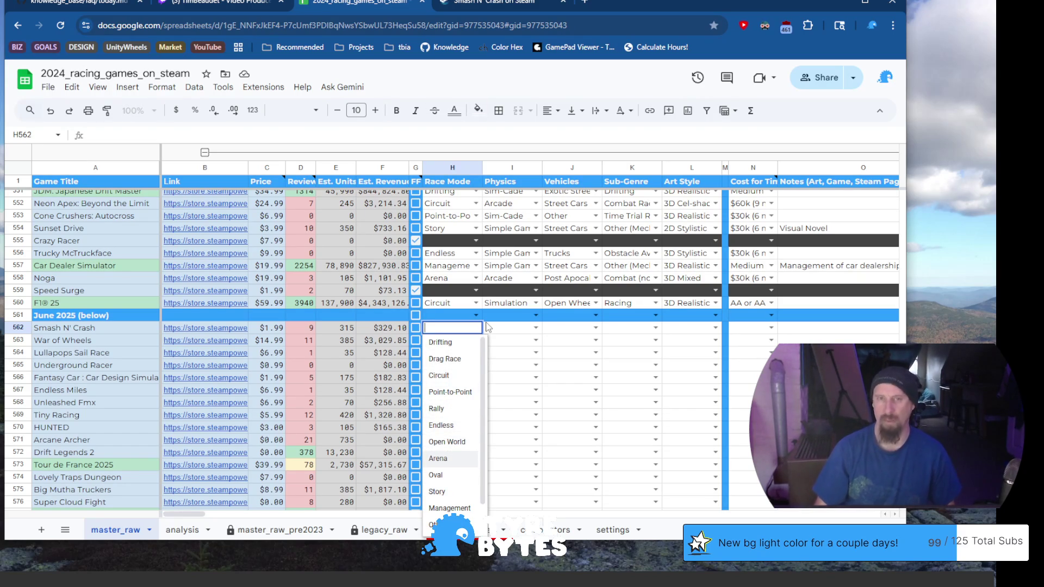
key(Tab)
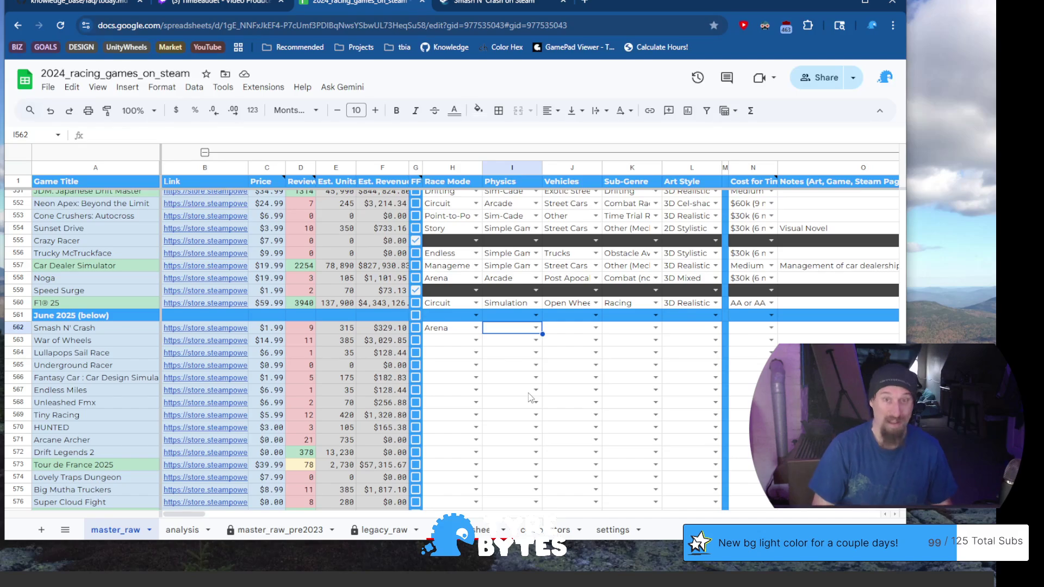
key(Return)
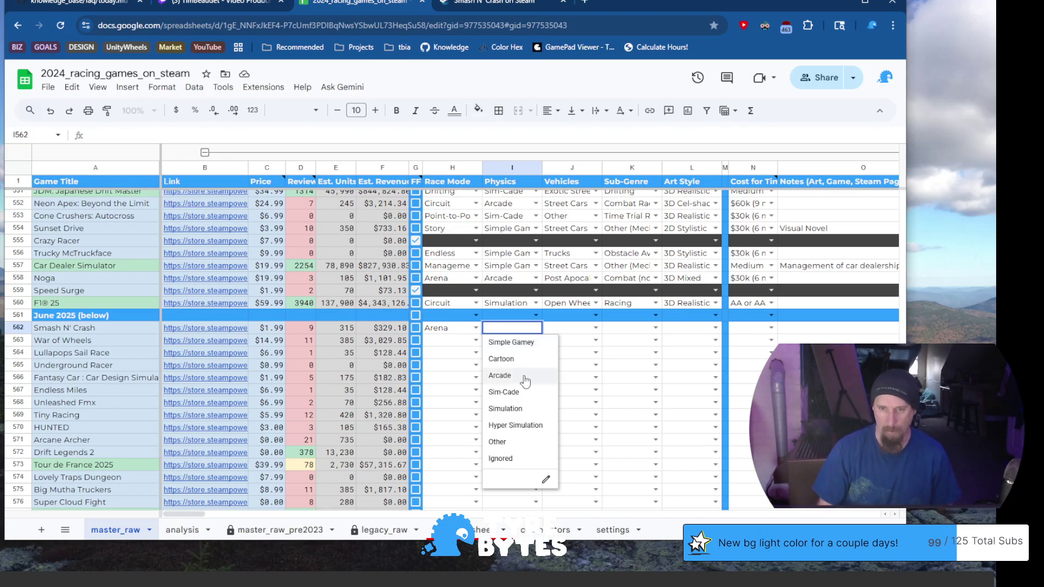
click(522, 375)
Set Smash N' Crash's vehicles to Street Cars and sub-genre to Combat (non Racing).
click(596, 328)
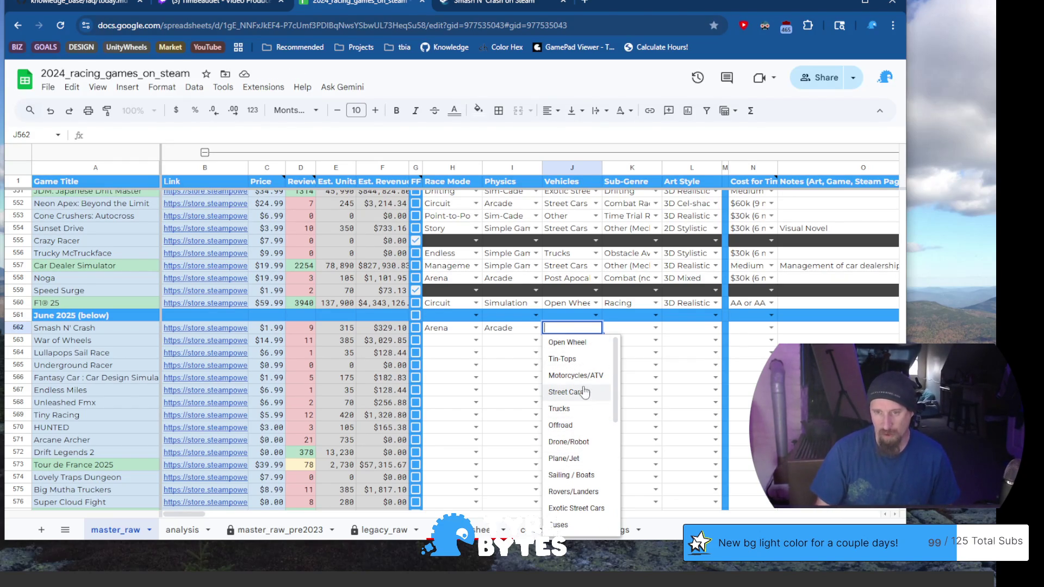
click(581, 392)
click(655, 327)
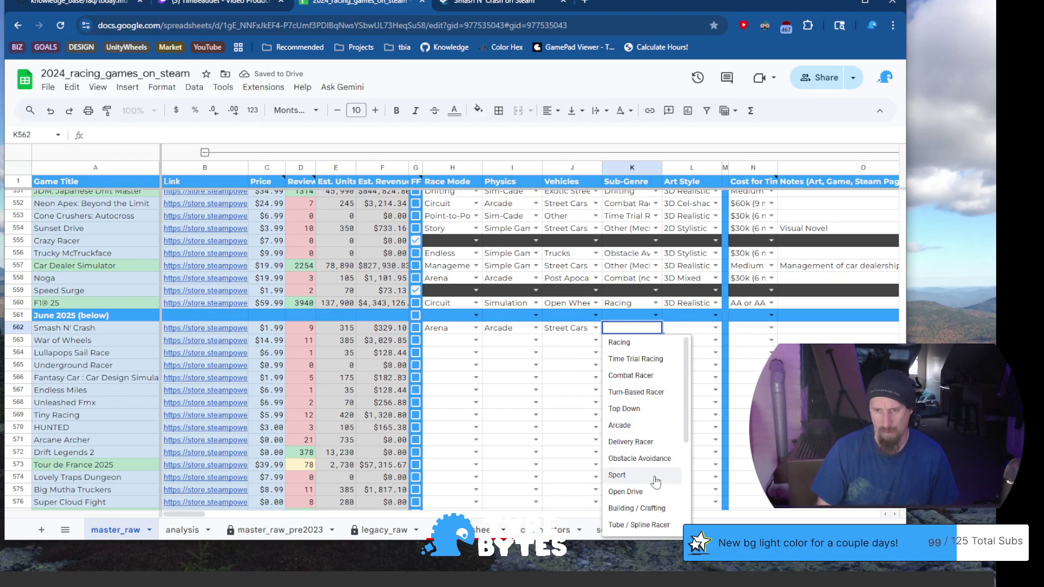
scroll(660, 508, down, 2)
scroll(653, 502, down, 5)
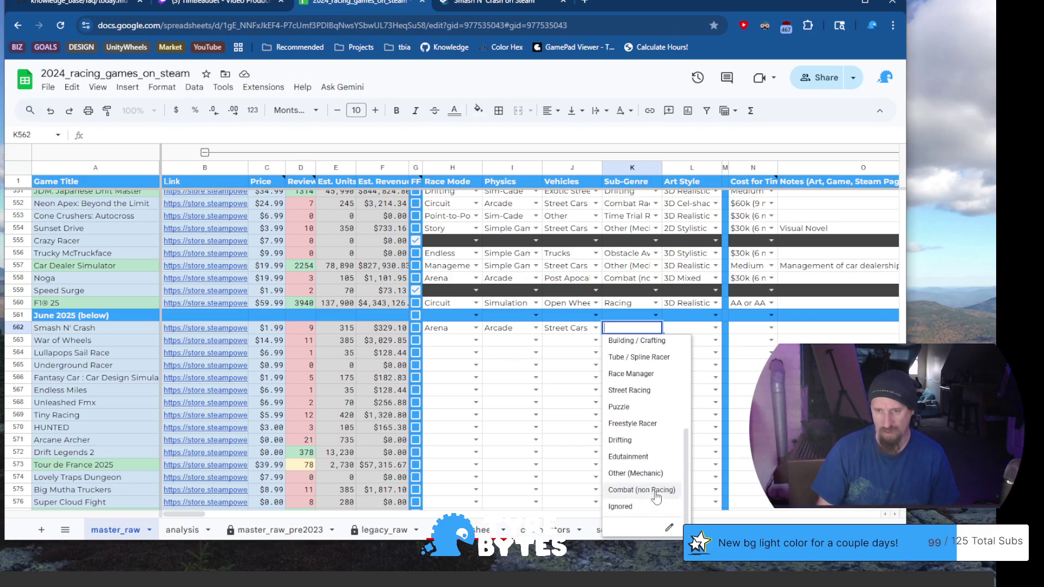
click(645, 490)
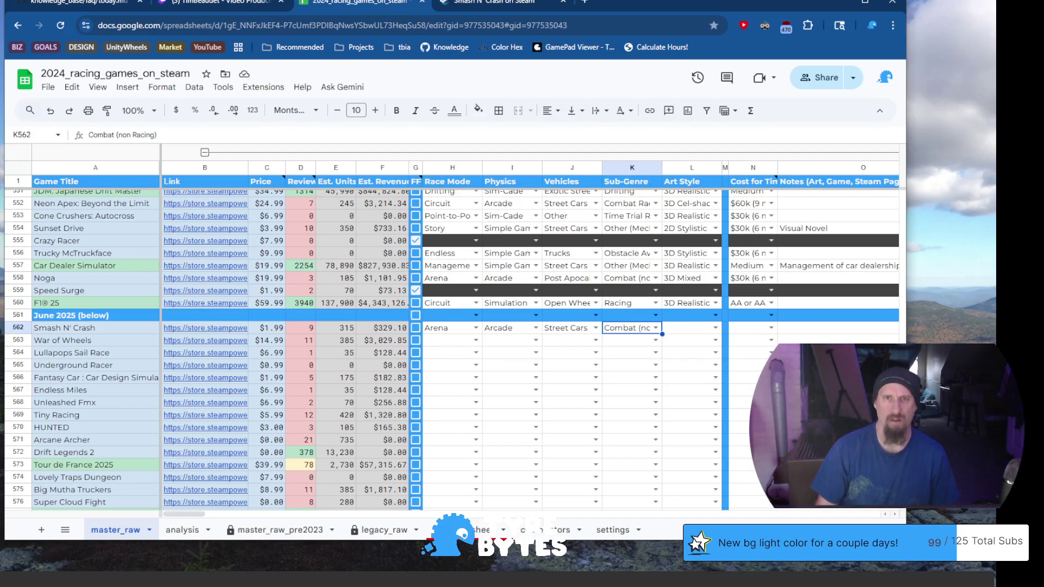
Move on to Smash N' Crash's Art Style field in row 562.
click(692, 333)
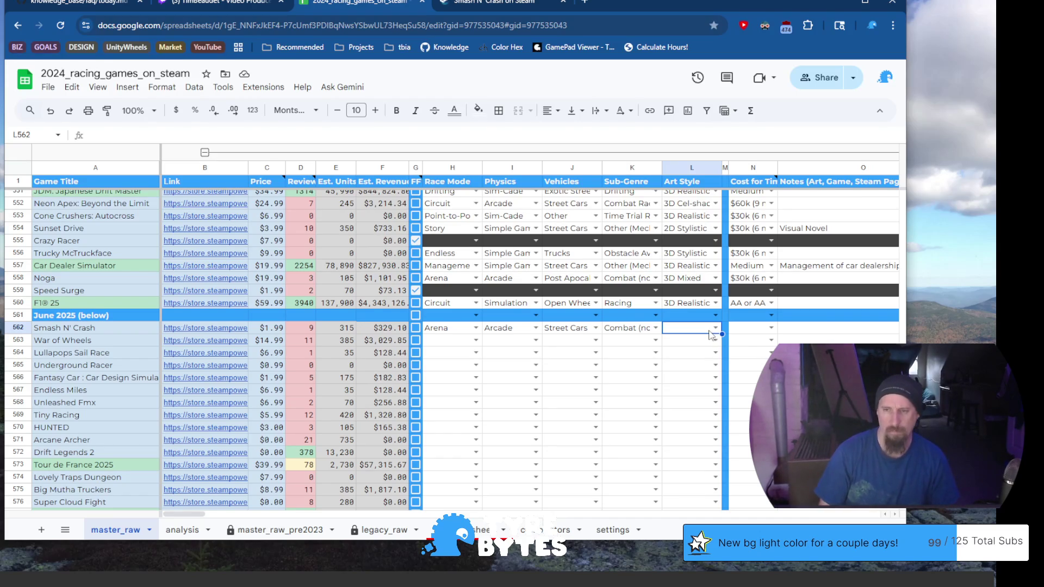
Set Smash N' Crash's art style to 3D Mixed and cost estimate to $15k (3 month).
click(715, 328)
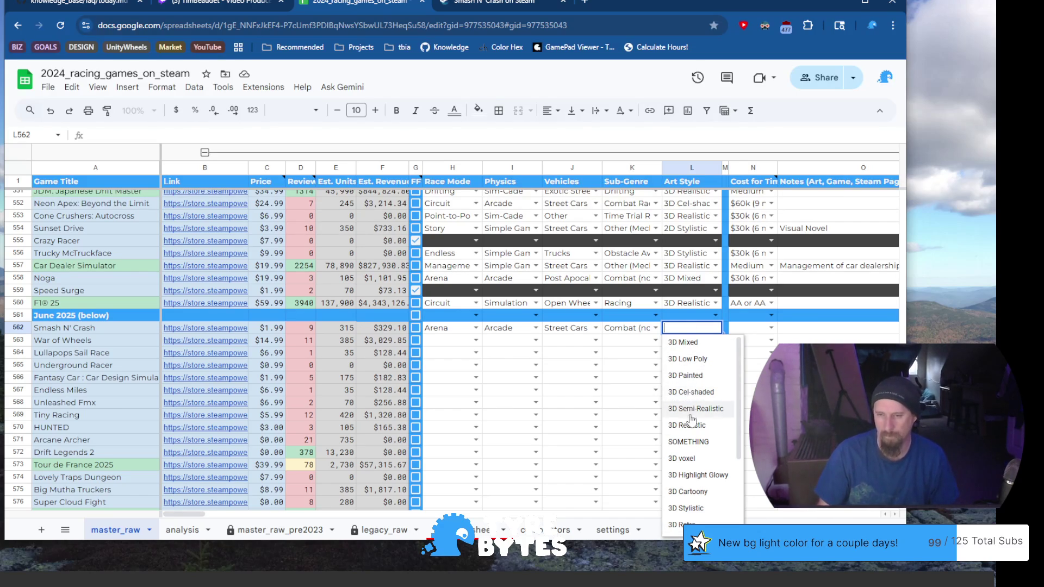
scroll(693, 433, down, 1)
scroll(696, 438, up, 1)
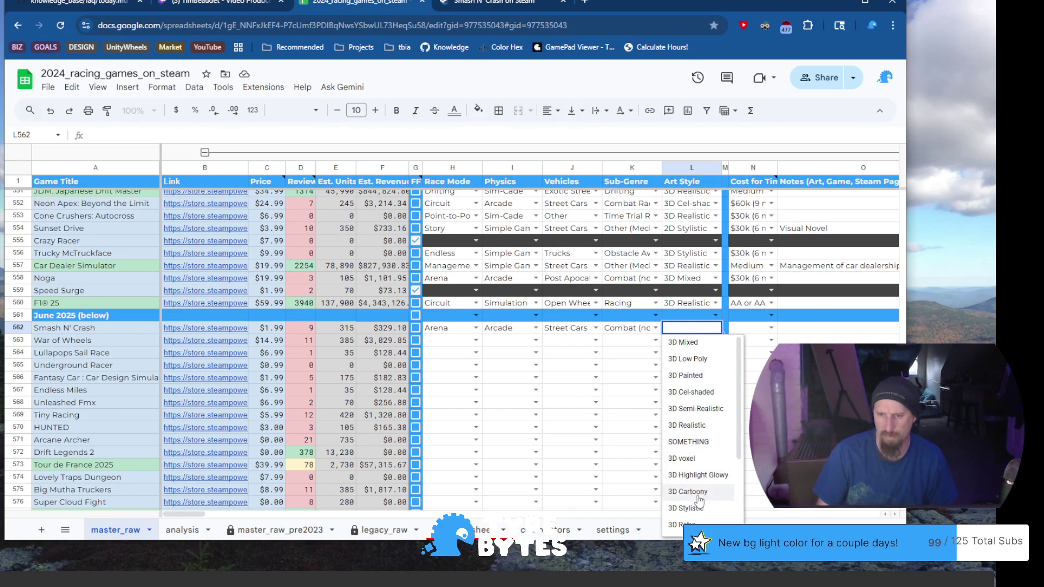
click(690, 343)
click(771, 328)
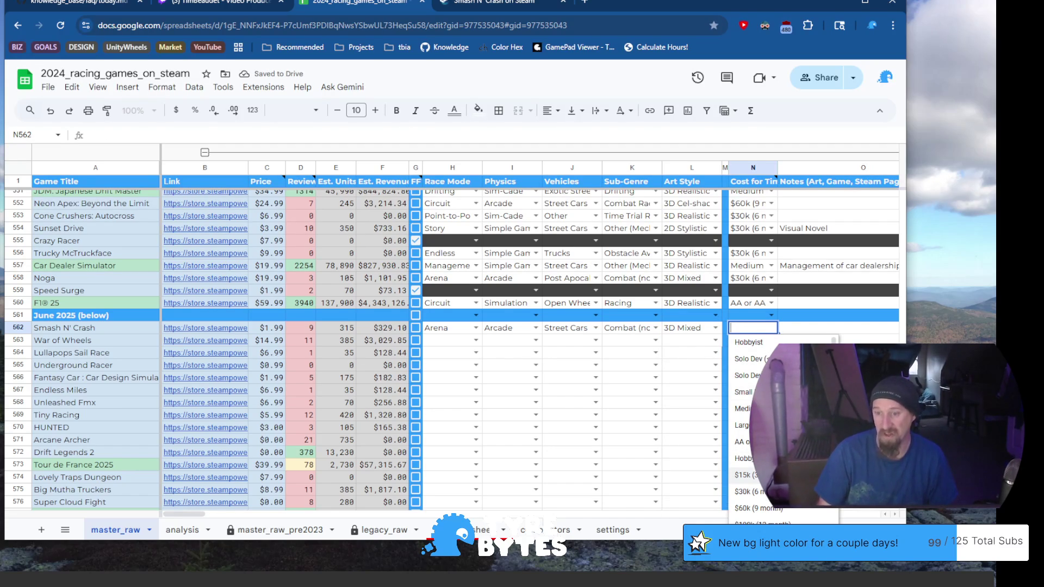
click(744, 475)
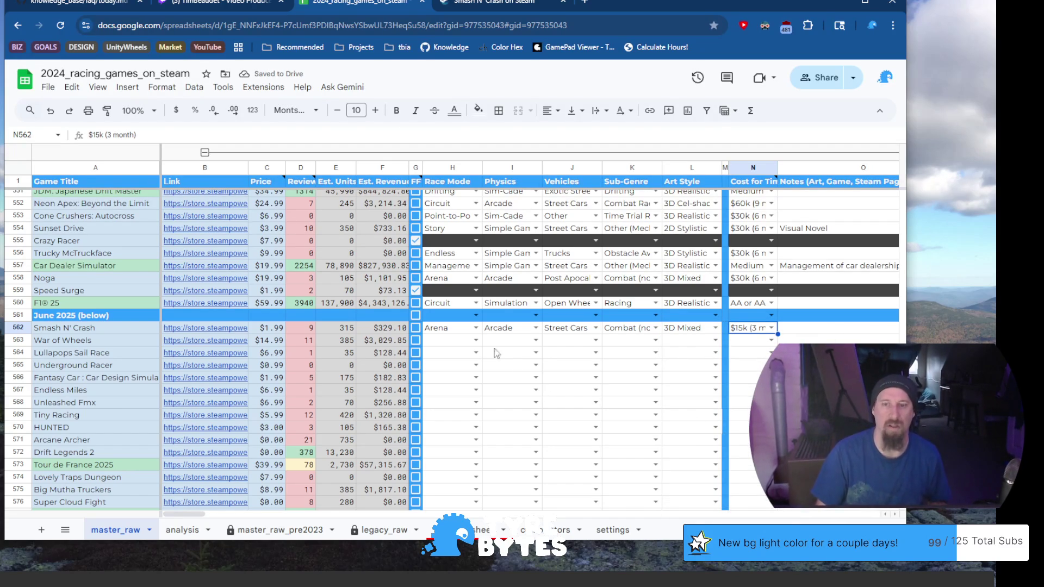
Move to the War of Wheels row and preview its Steam link.
click(78, 342)
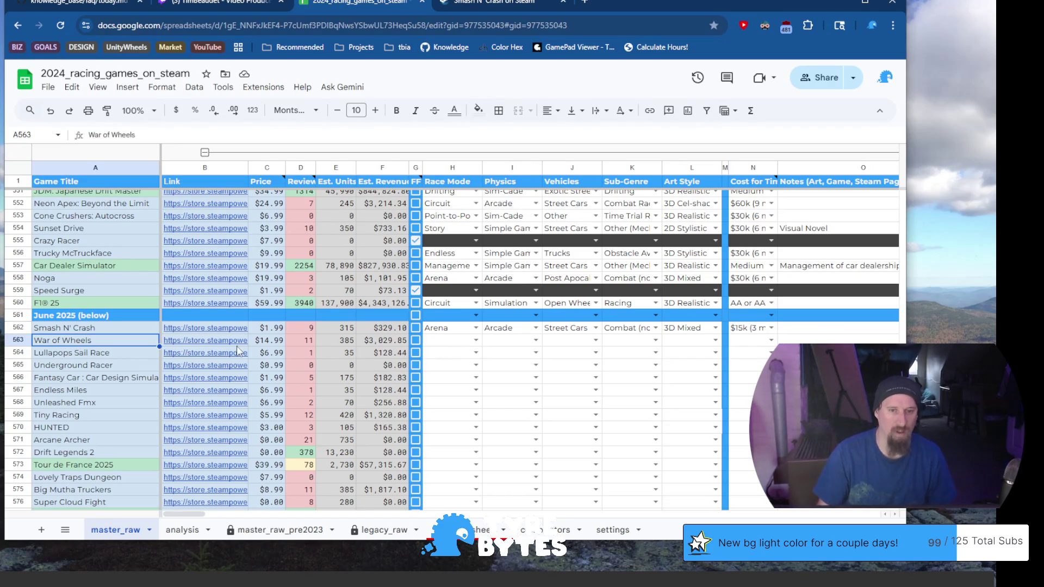
click(225, 346)
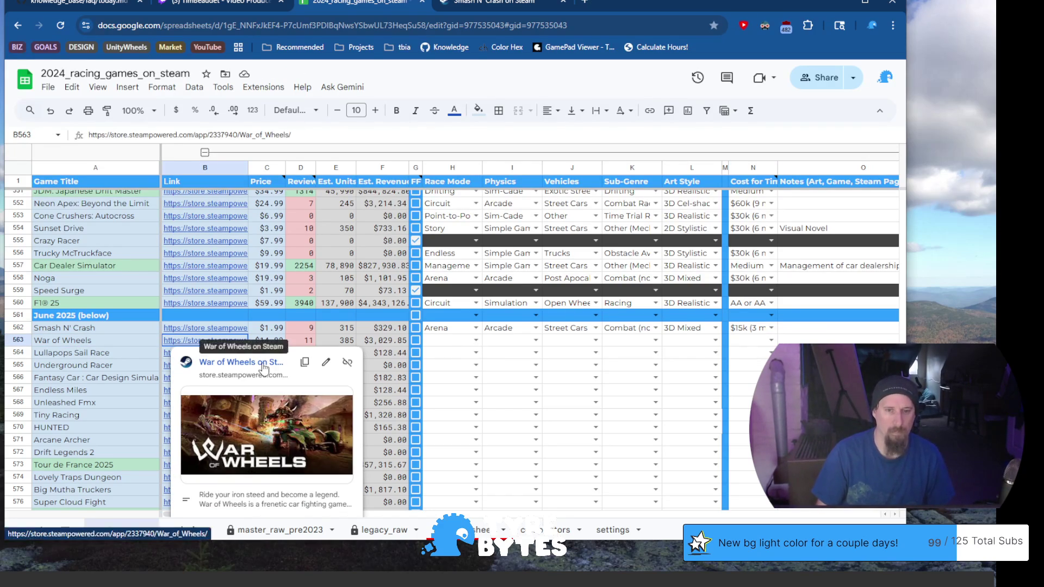
Open War of Wheels' Steam store page and start browsing its gameplay screenshots.
click(262, 366)
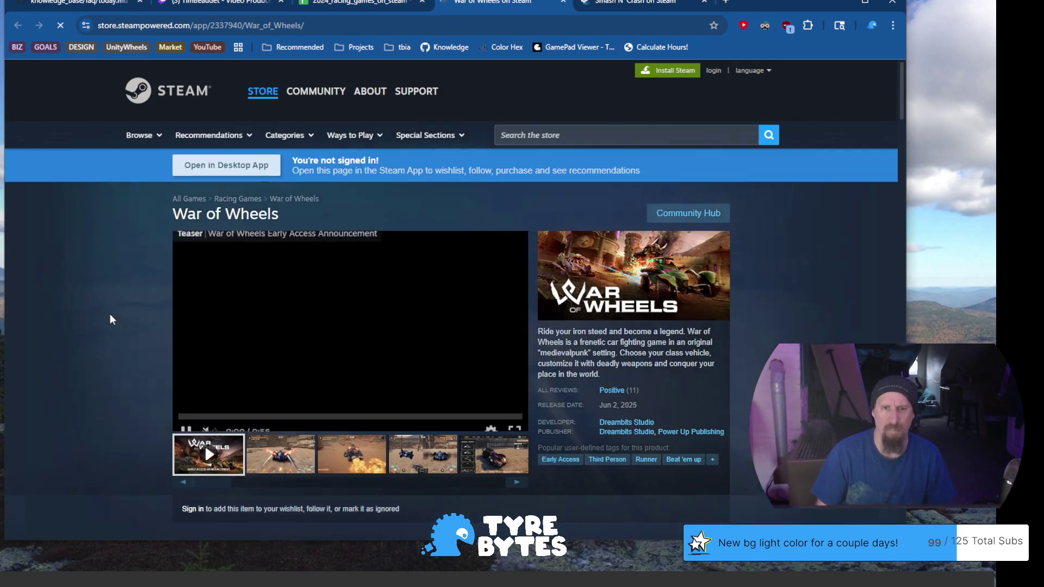
click(280, 454)
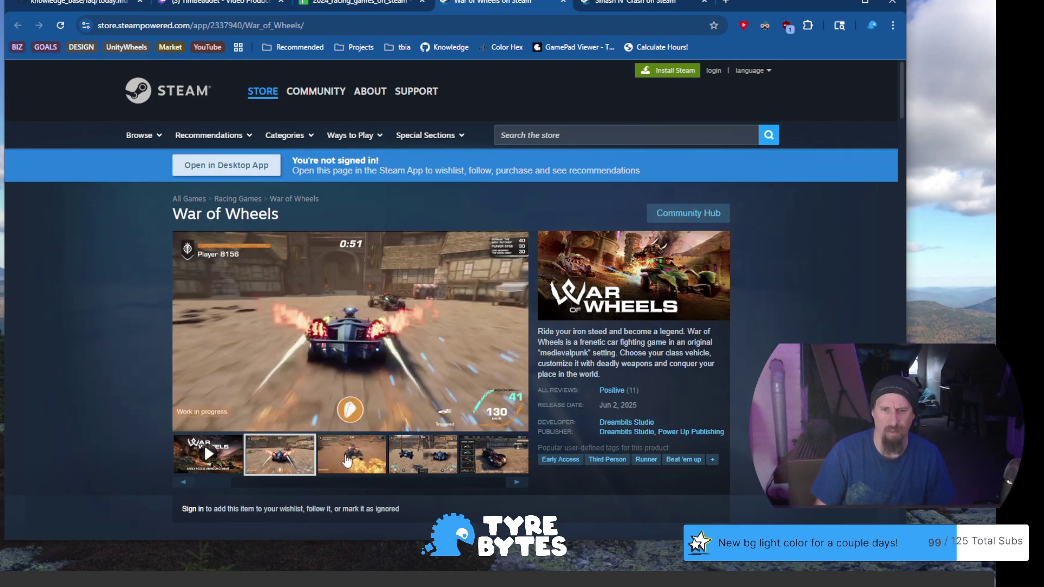
click(387, 463)
click(424, 457)
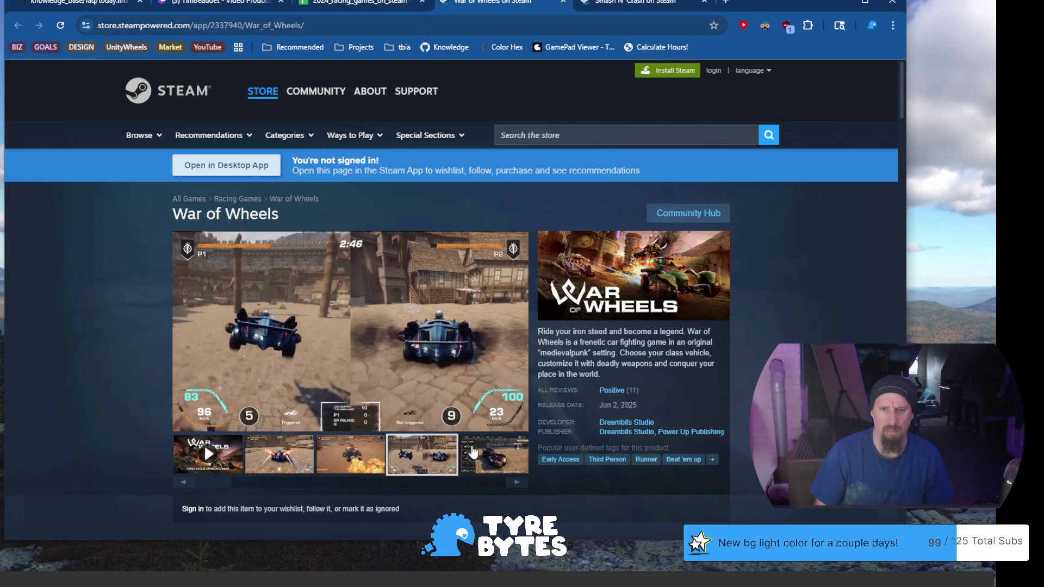
click(489, 469)
click(517, 482)
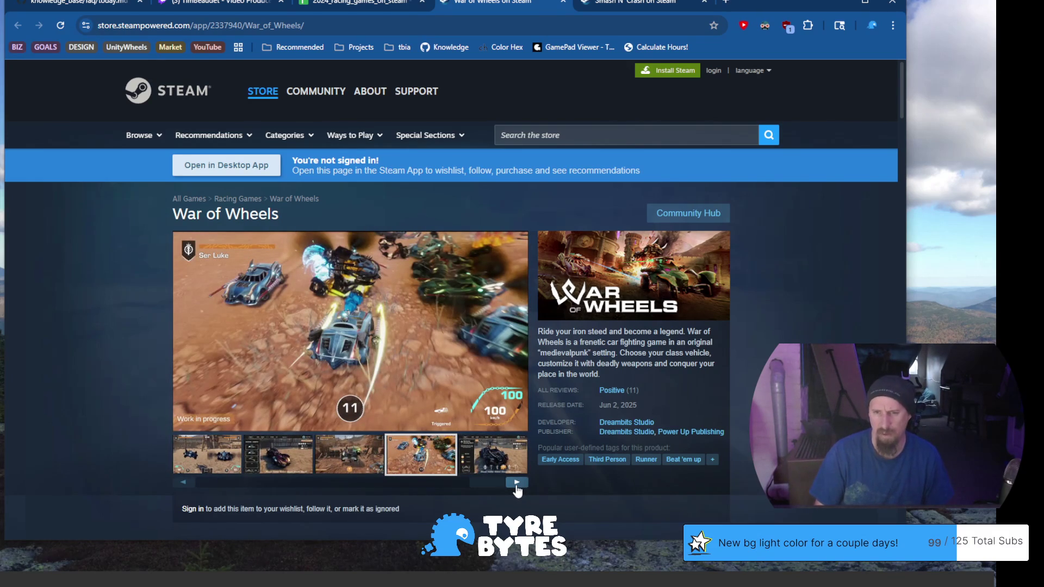
click(516, 482)
click(517, 483)
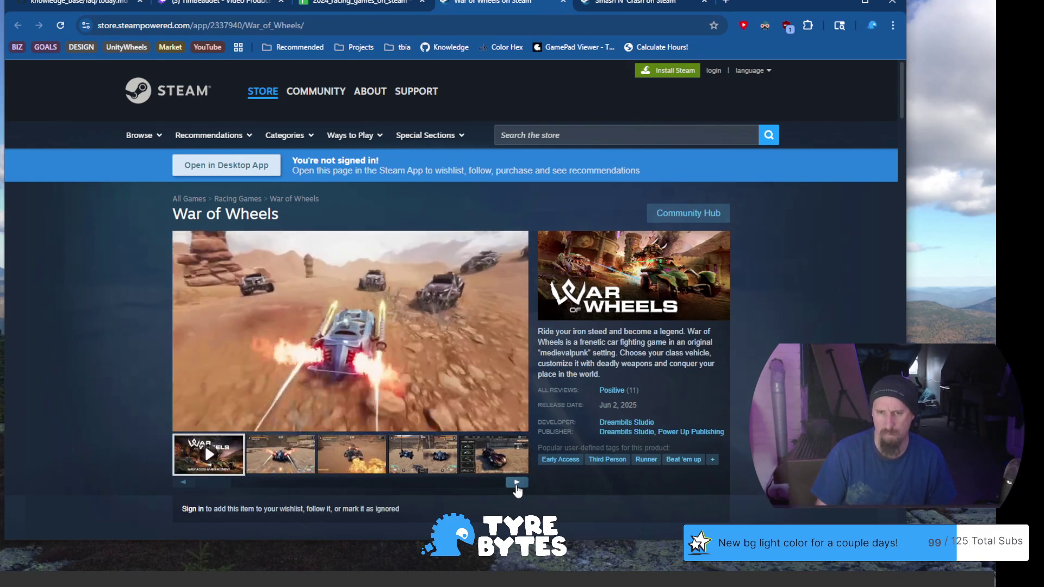
Review the split-screen, desert race and garage screenshots, pause the trailer, and return to the spreadsheet.
click(516, 485)
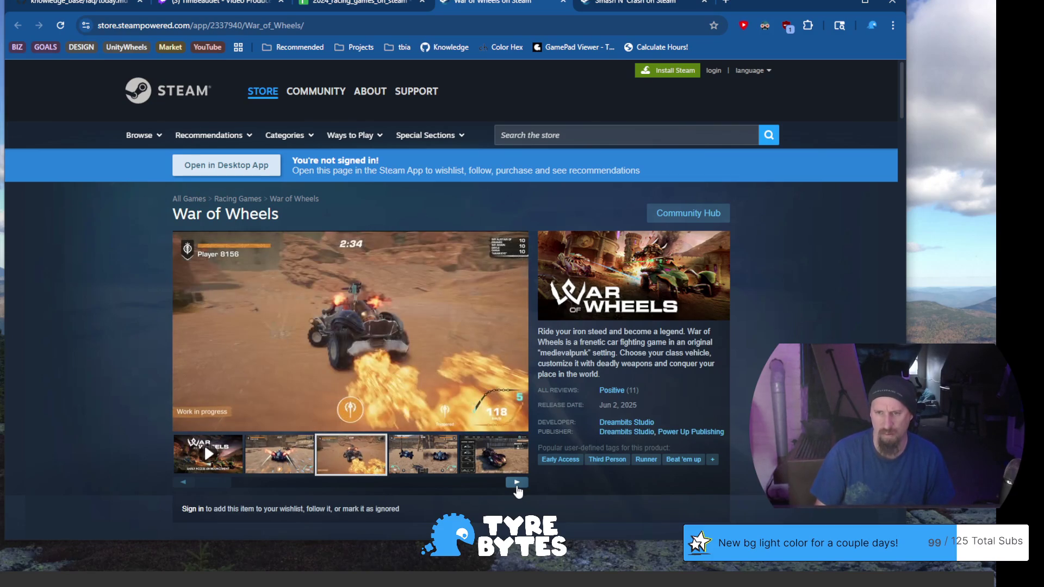
click(516, 484)
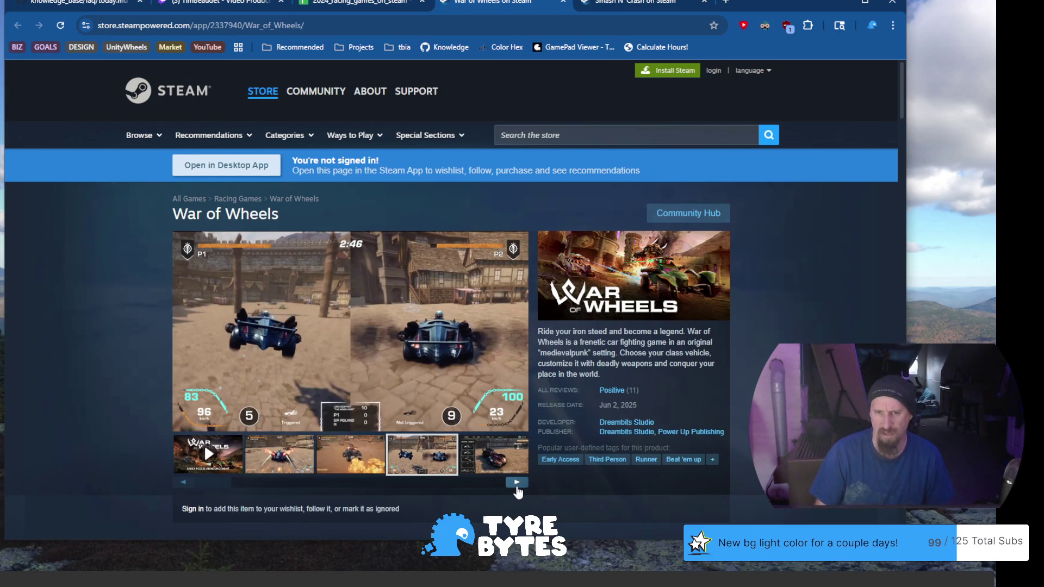
click(517, 482)
click(516, 482)
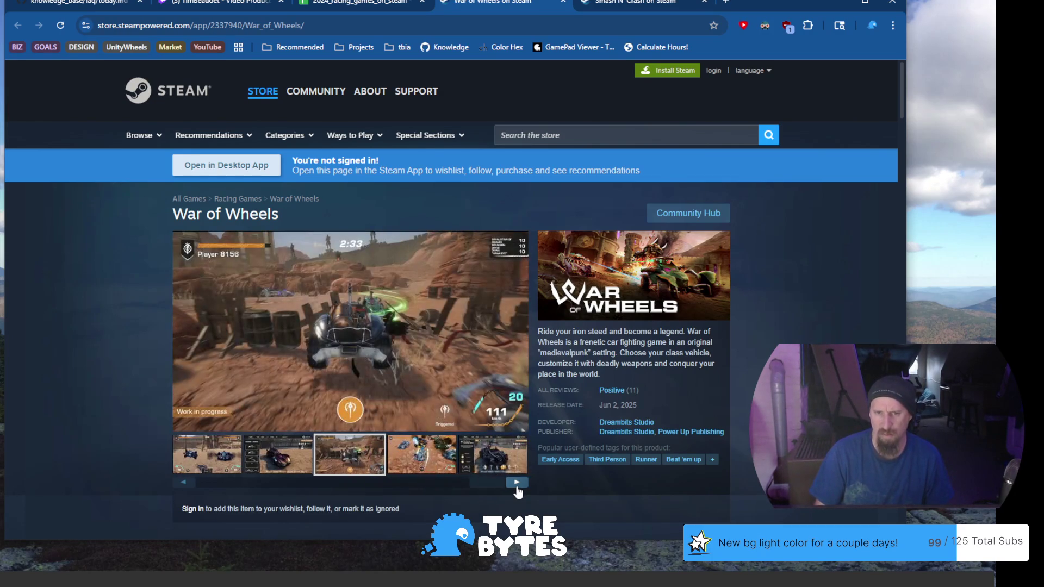
click(517, 482)
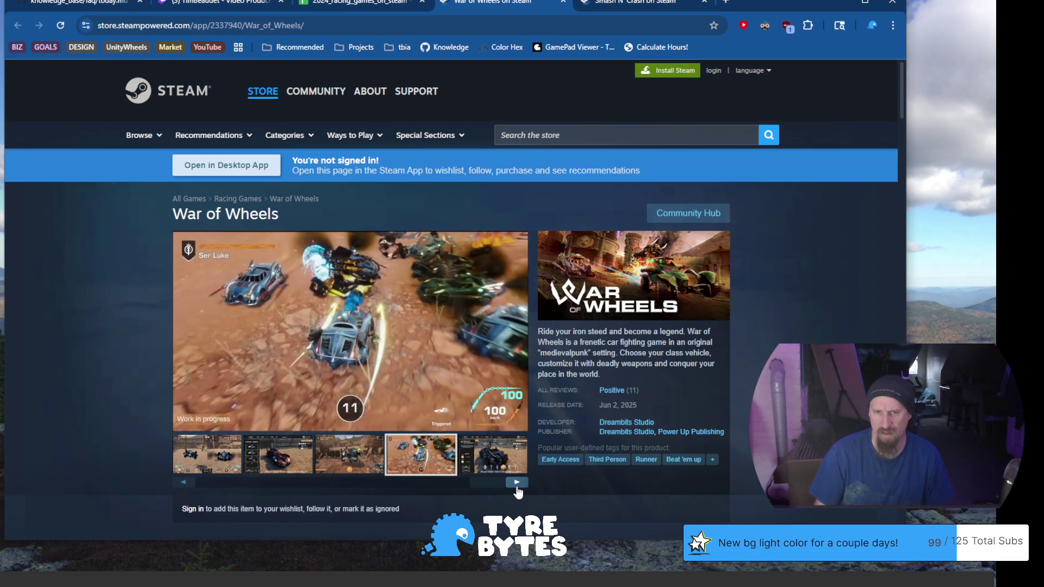
click(516, 483)
click(516, 484)
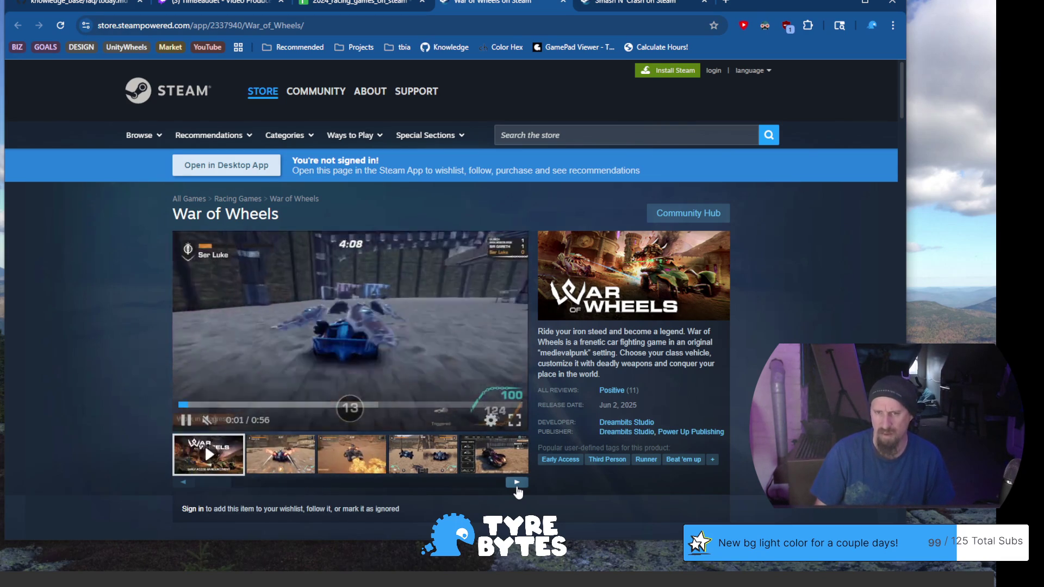
click(383, 344)
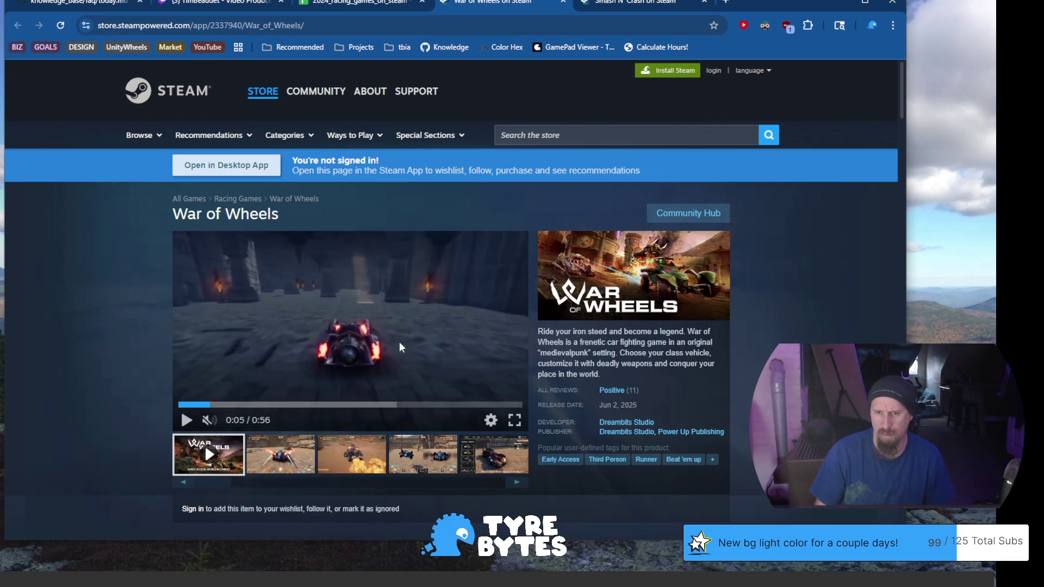
scroll(205, 387, down, 3)
scroll(123, 329, down, 2)
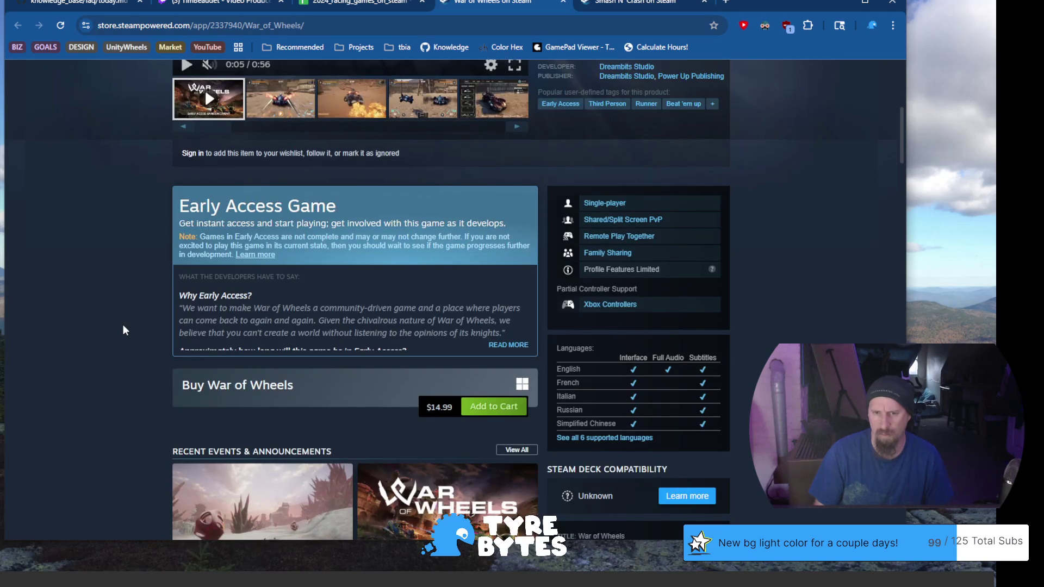
scroll(123, 330, up, 4)
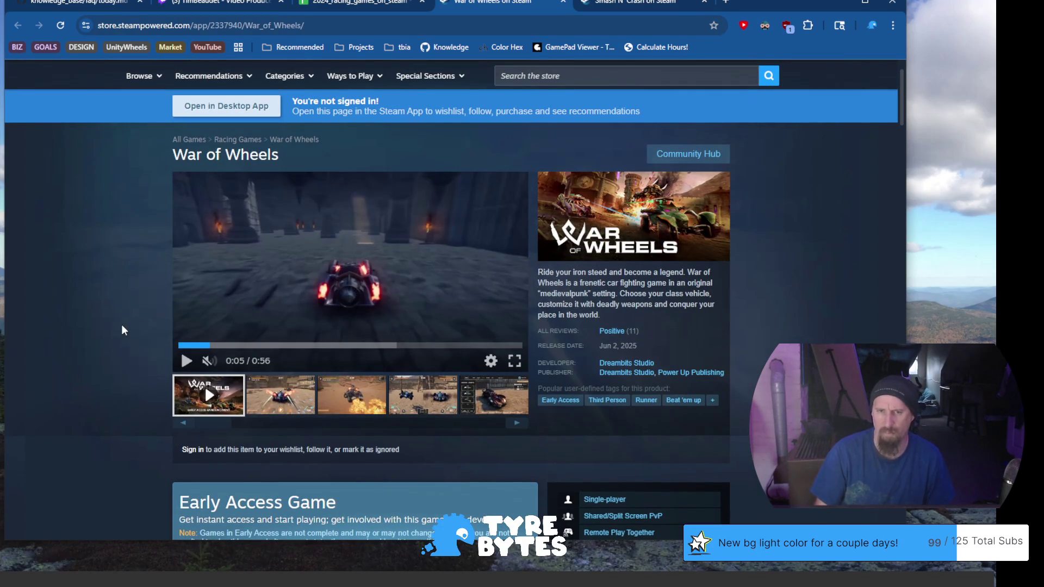
scroll(122, 330, up, 1)
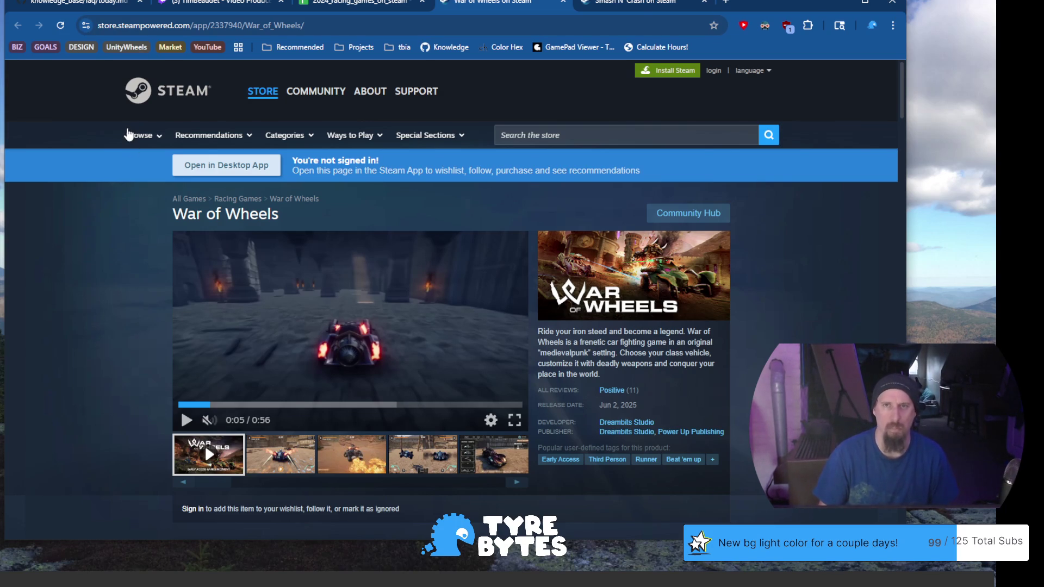
click(324, 7)
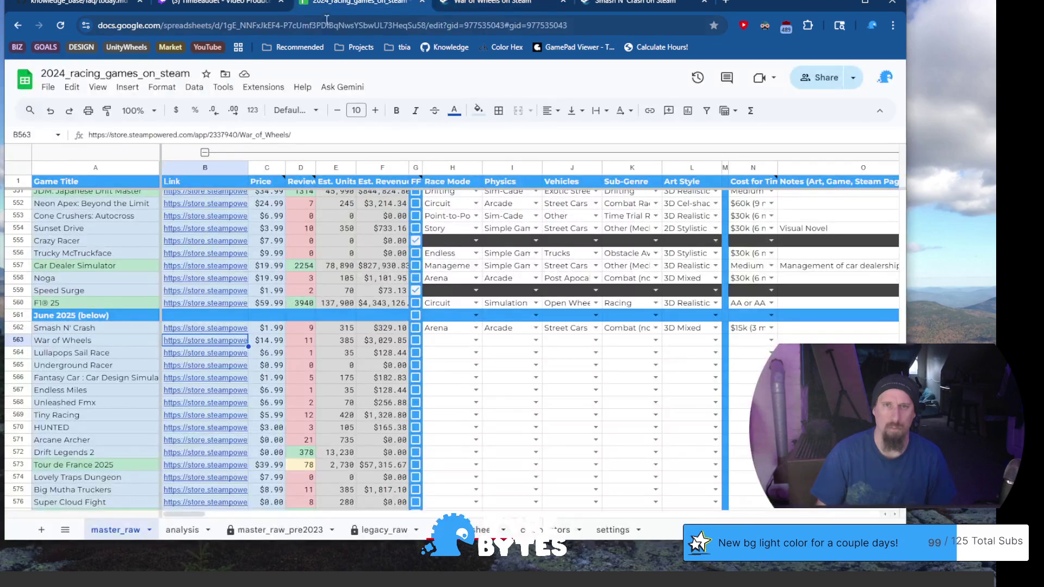
Classify War of Wheels as Arena, Arcade, Post Apocalyptic, Combat (non Racing), then switch to the Steam tab.
click(128, 342)
click(446, 344)
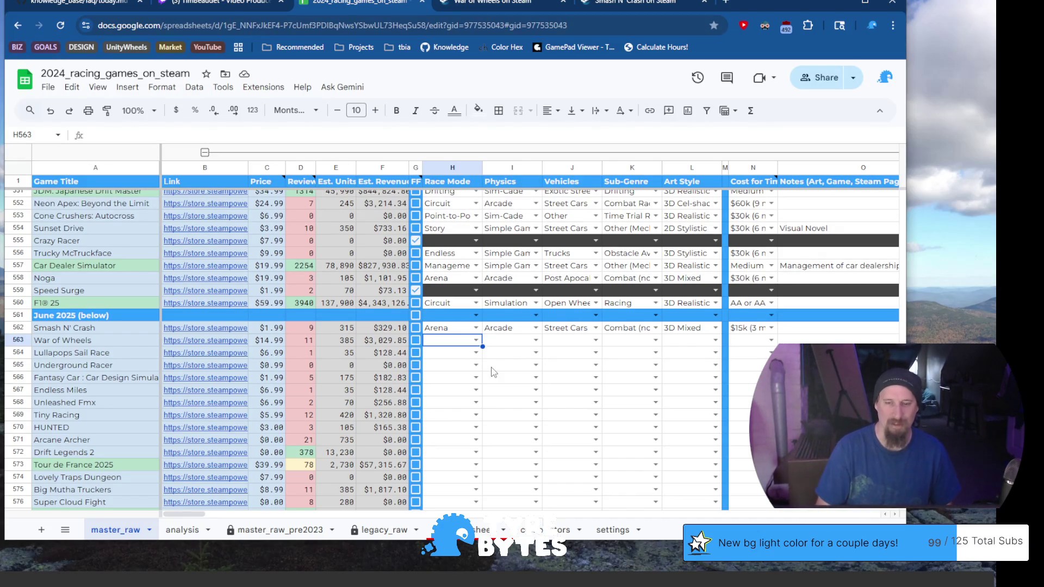
text(Arena)
key(Tab)
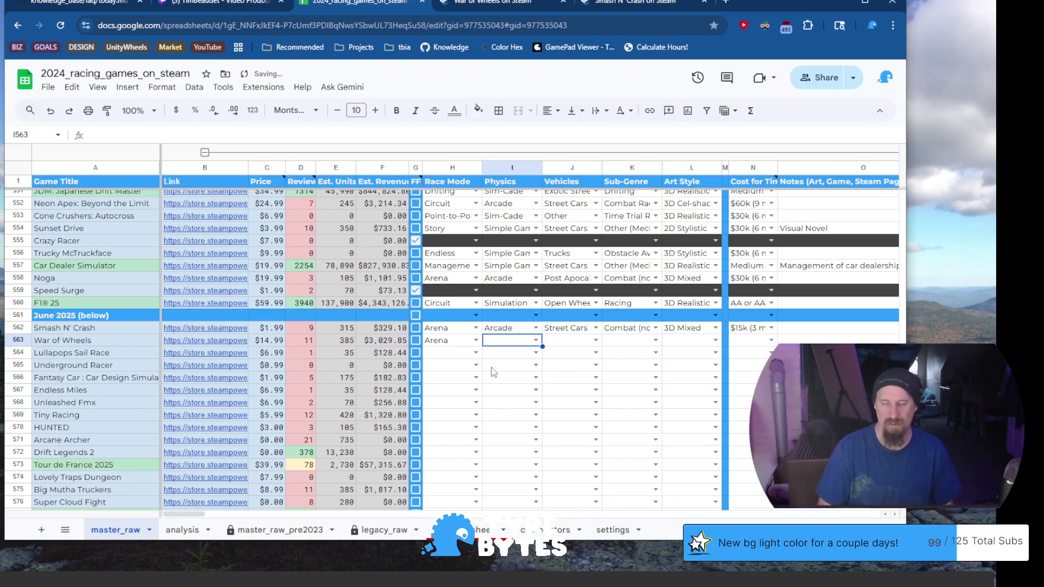
text(Arcade)
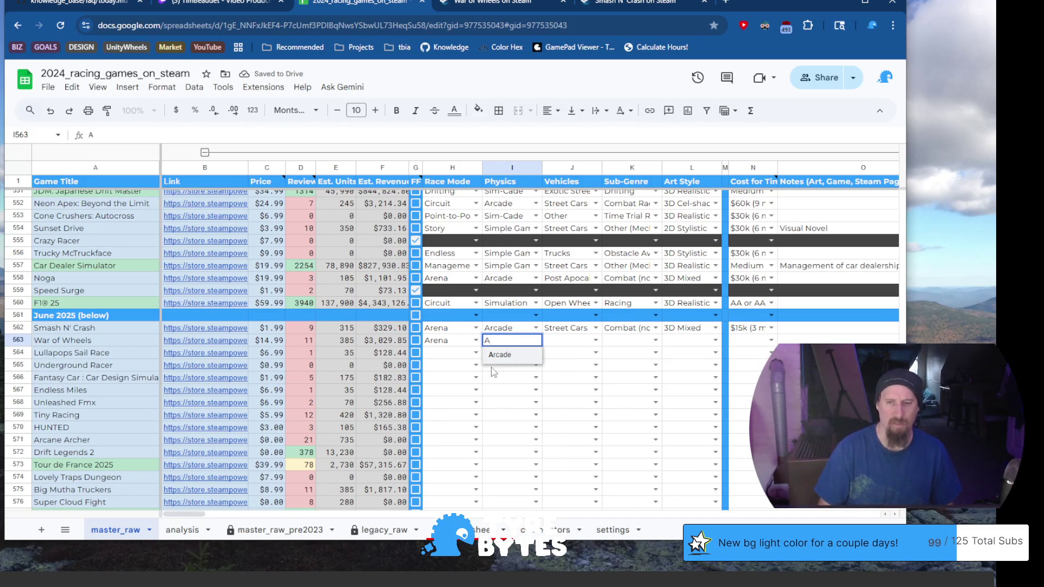
key(Tab)
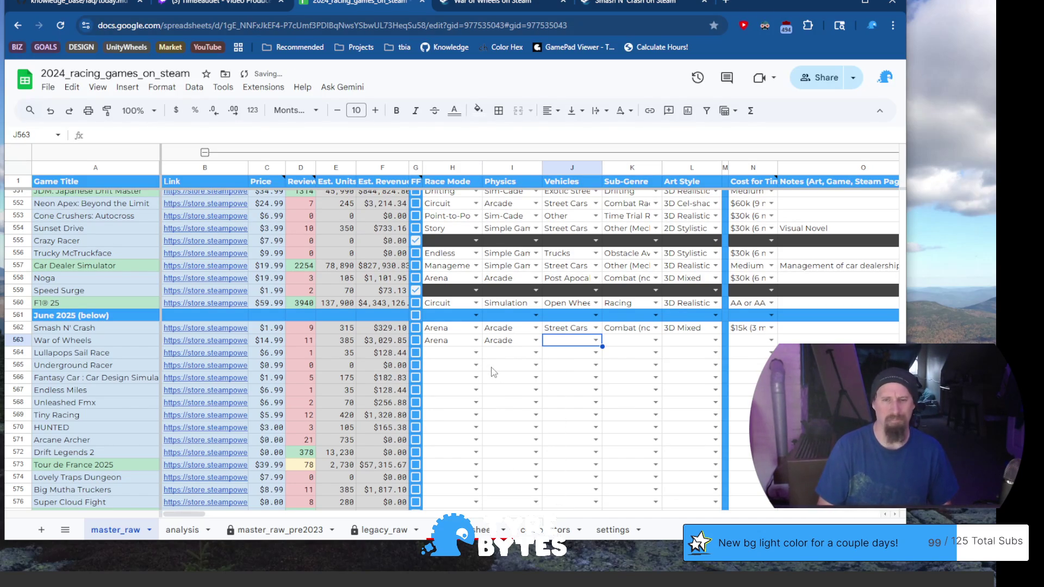
text(P)
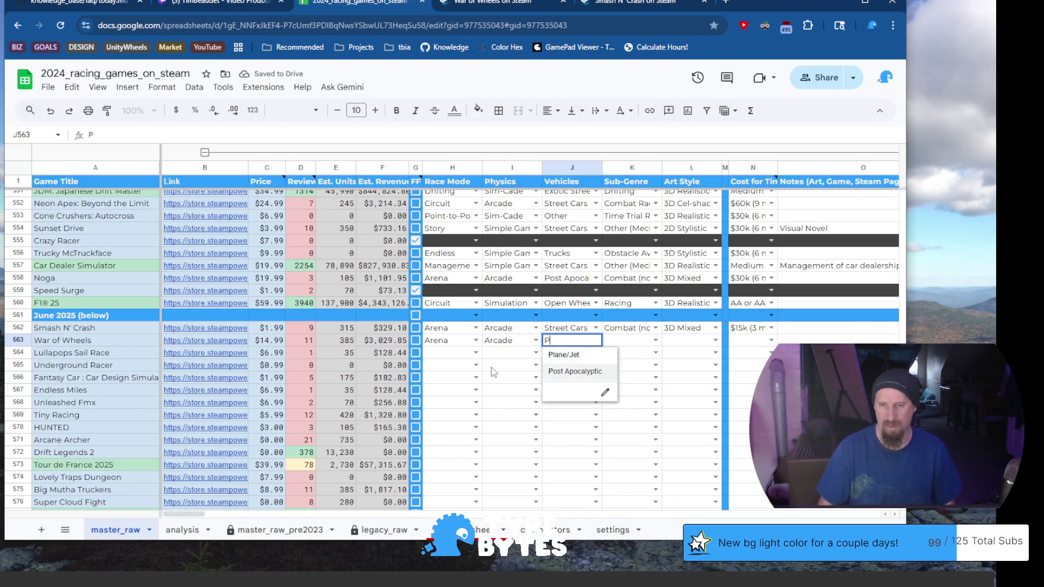
key(Tab)
text(C)
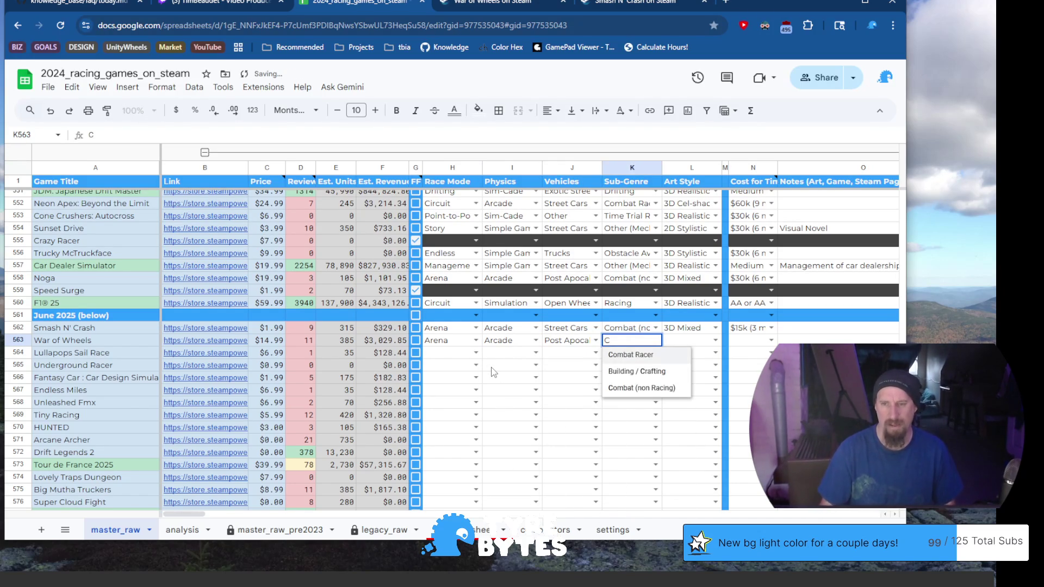
key(Down)
key(Down)
key(Tab)
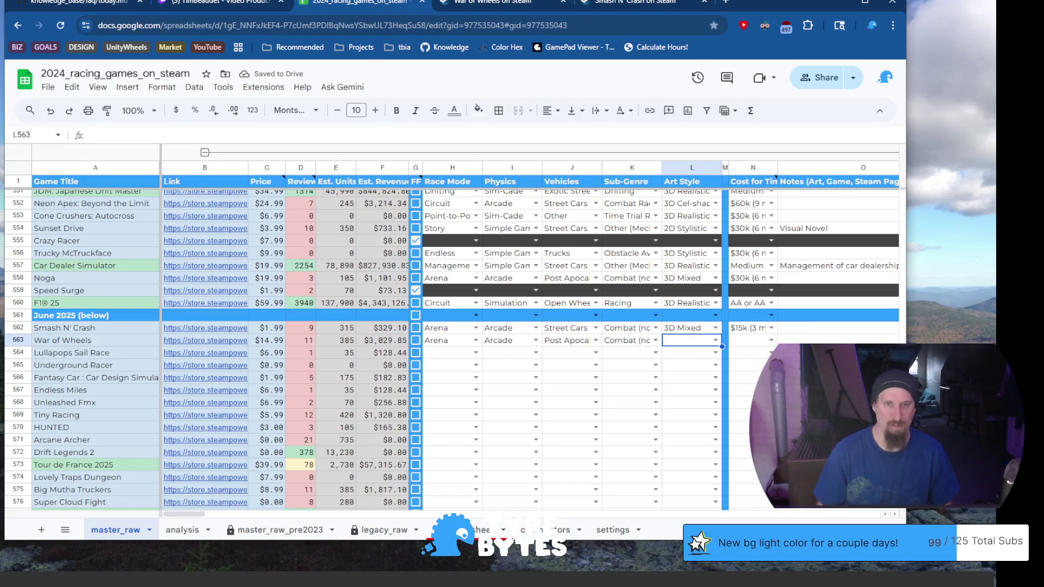
key(ctrl+Tab)
key(ctrl+Tab)
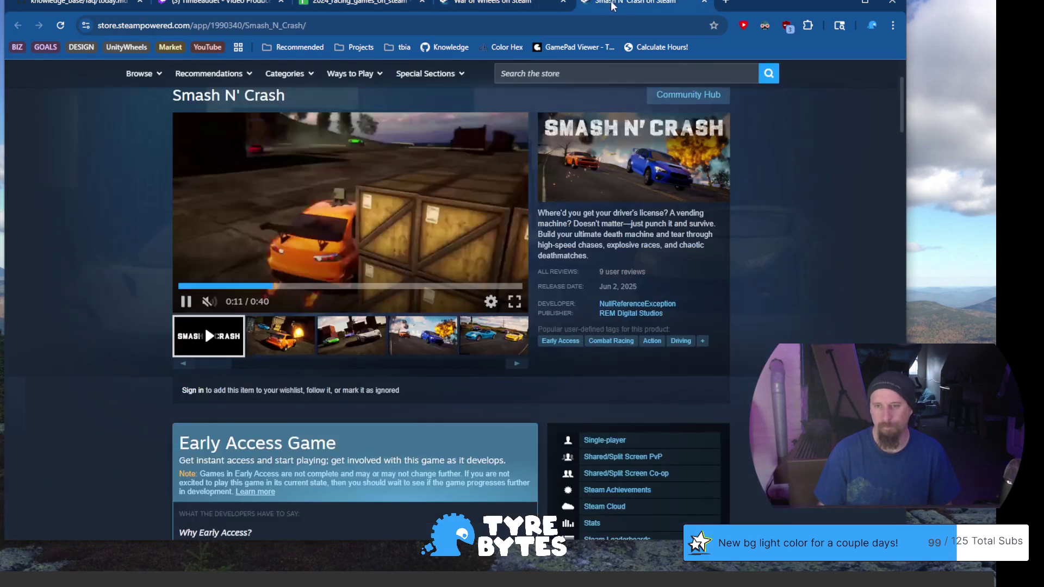
Switch to War of Wheels' store page and cycle through its split-screen, garage and desert screenshots.
key(ctrl+shift+Tab)
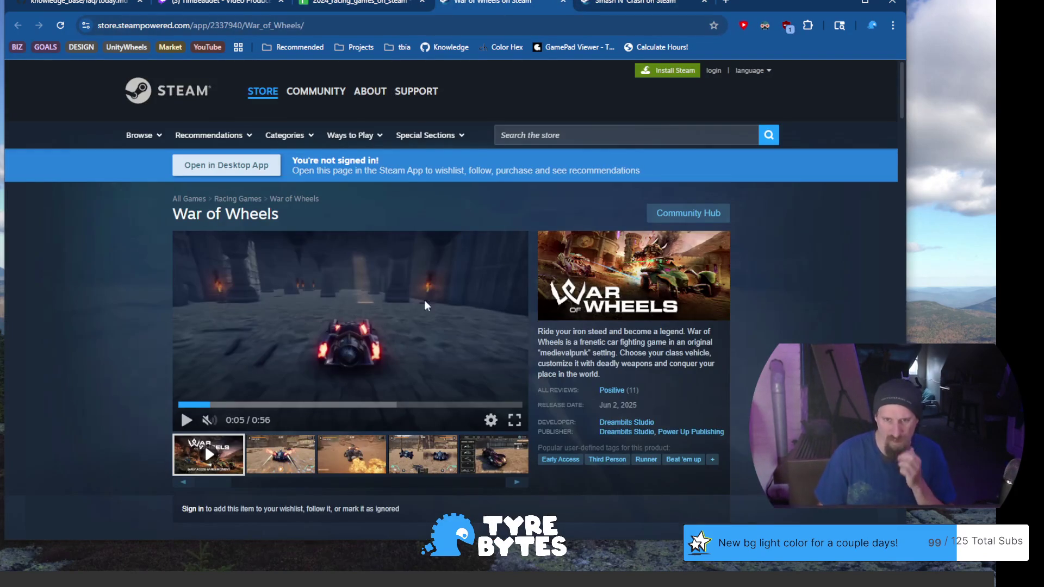
click(351, 455)
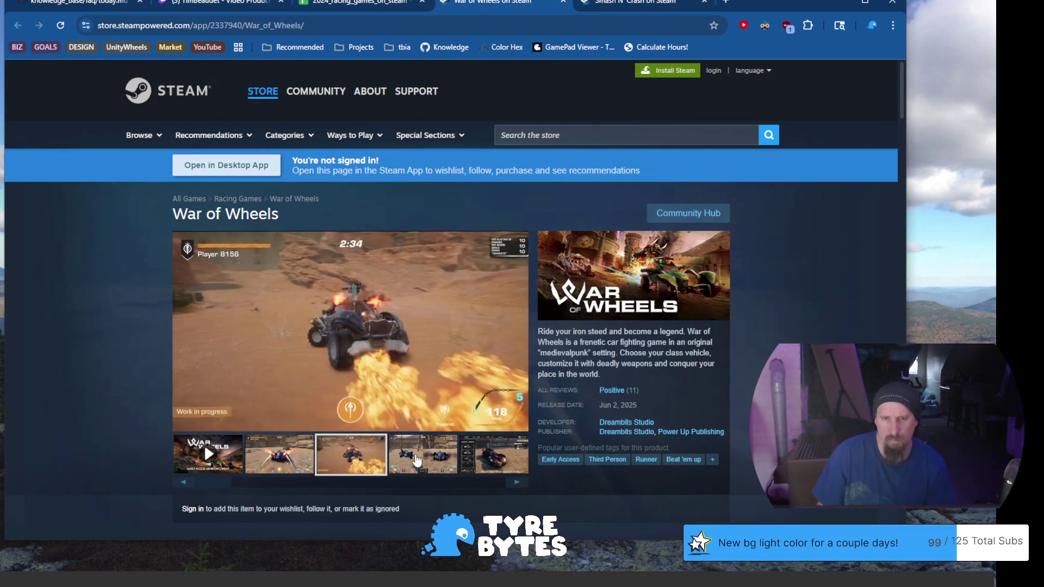
click(418, 459)
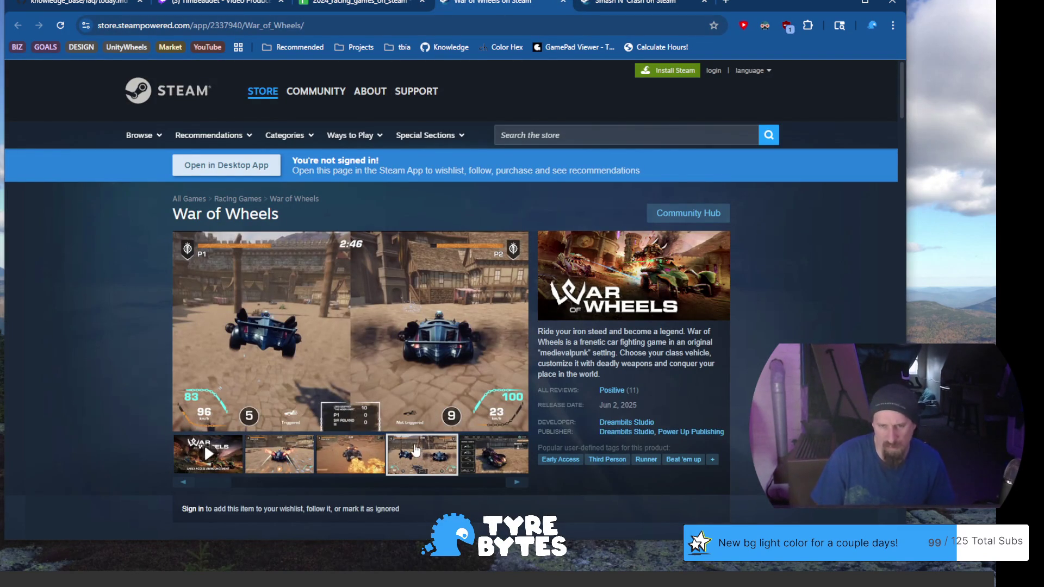
click(514, 484)
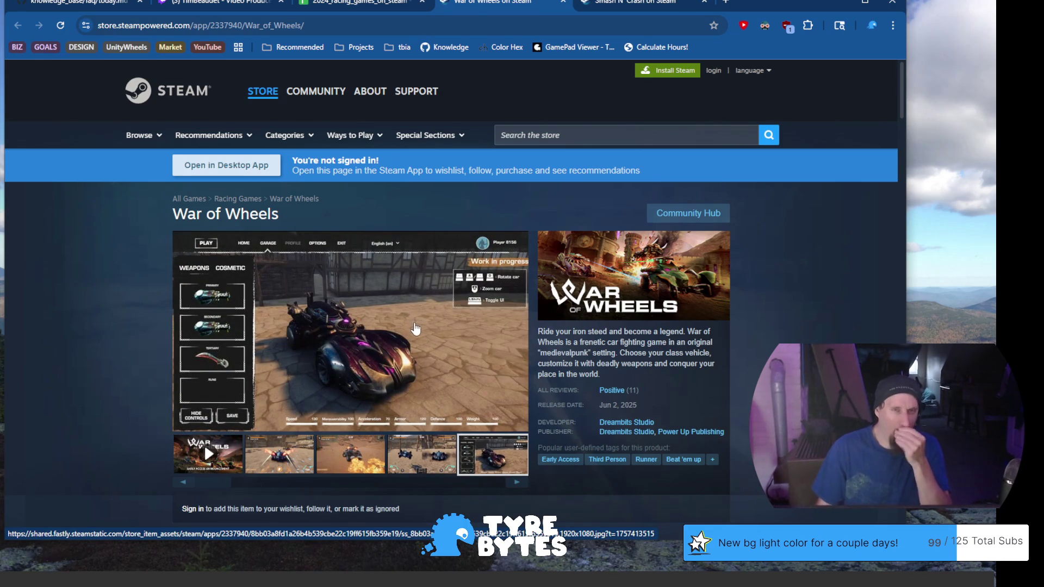
click(517, 483)
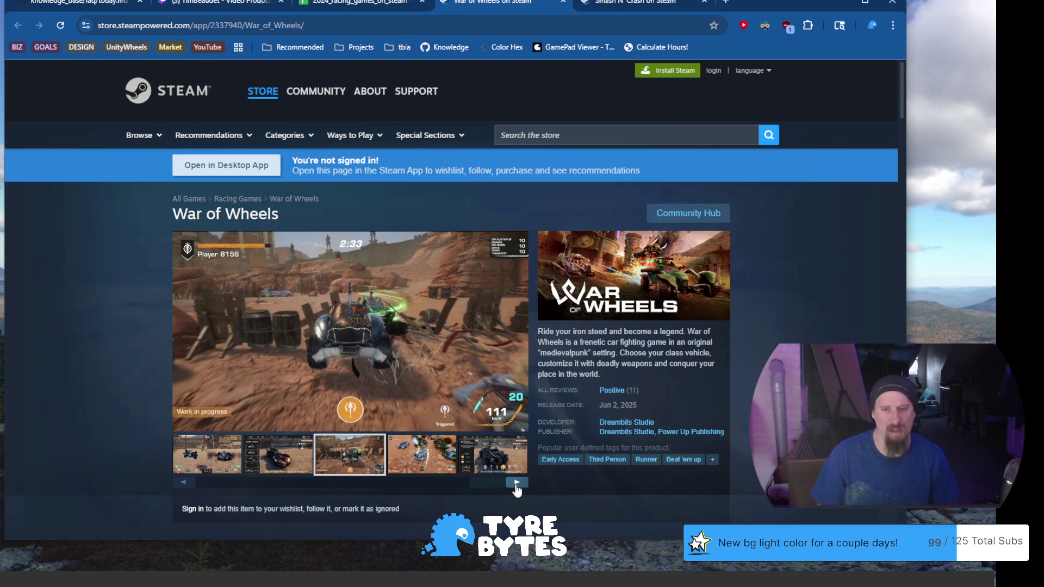
click(517, 482)
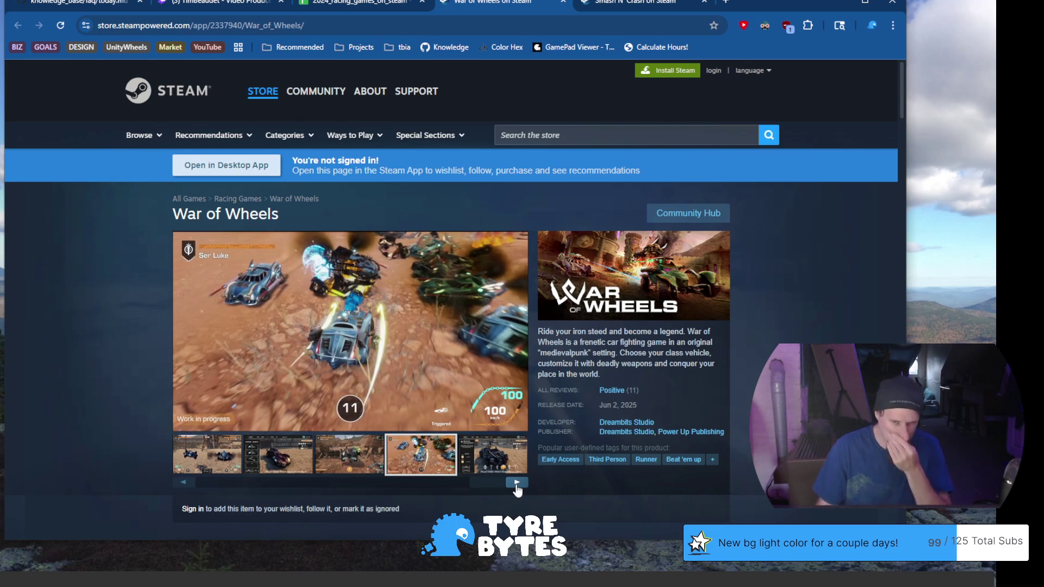
click(517, 484)
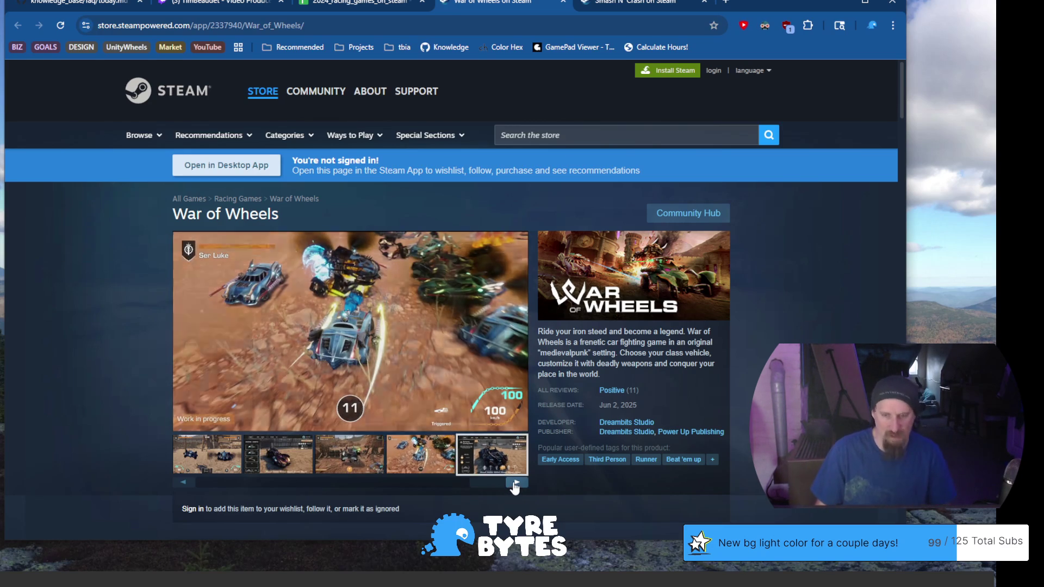
click(516, 483)
Take another pass through the screenshots, then switch to today's objectives page on GitHub.
click(516, 483)
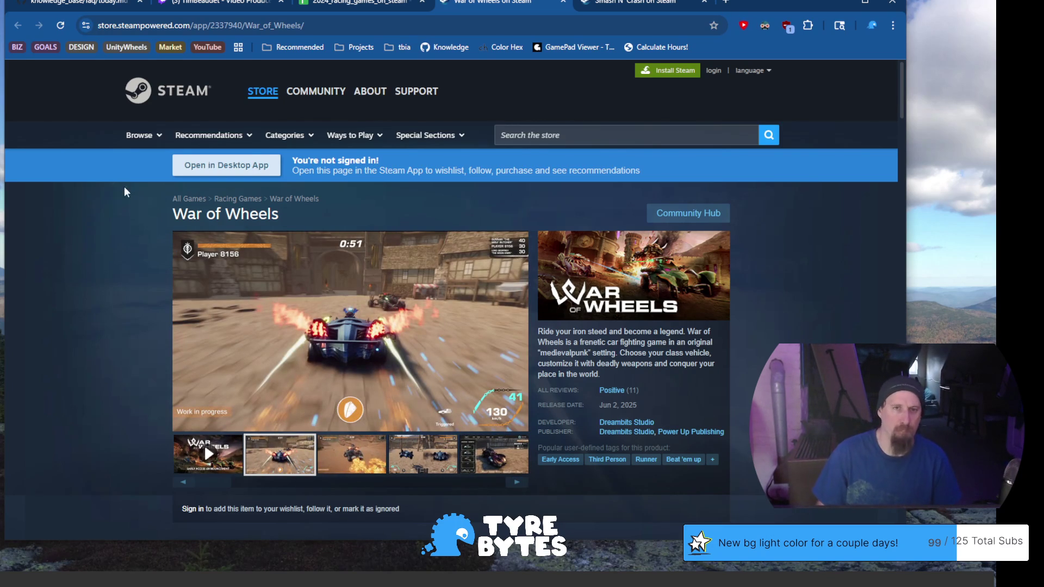
click(351, 454)
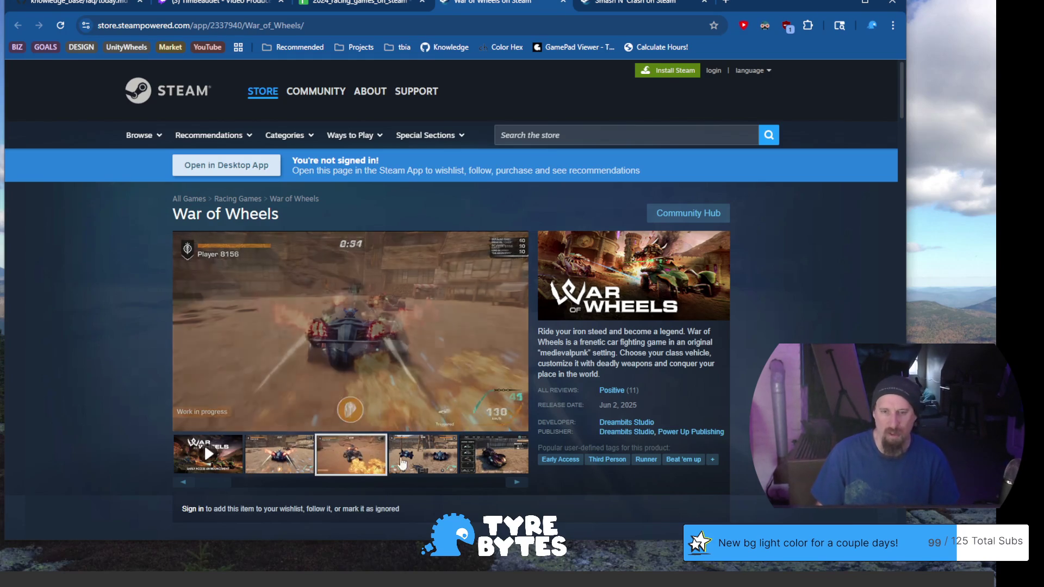
click(438, 455)
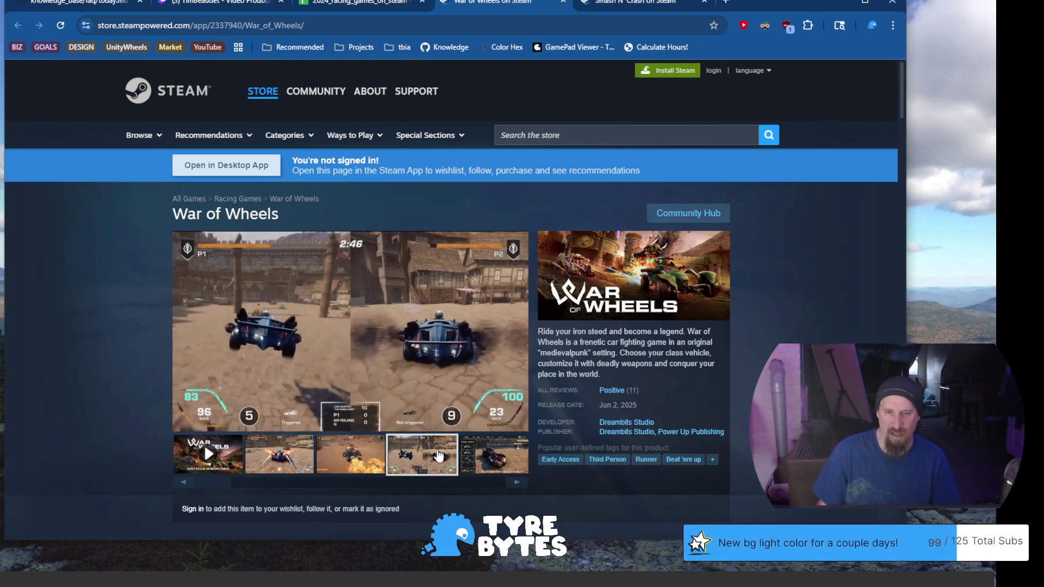
click(515, 483)
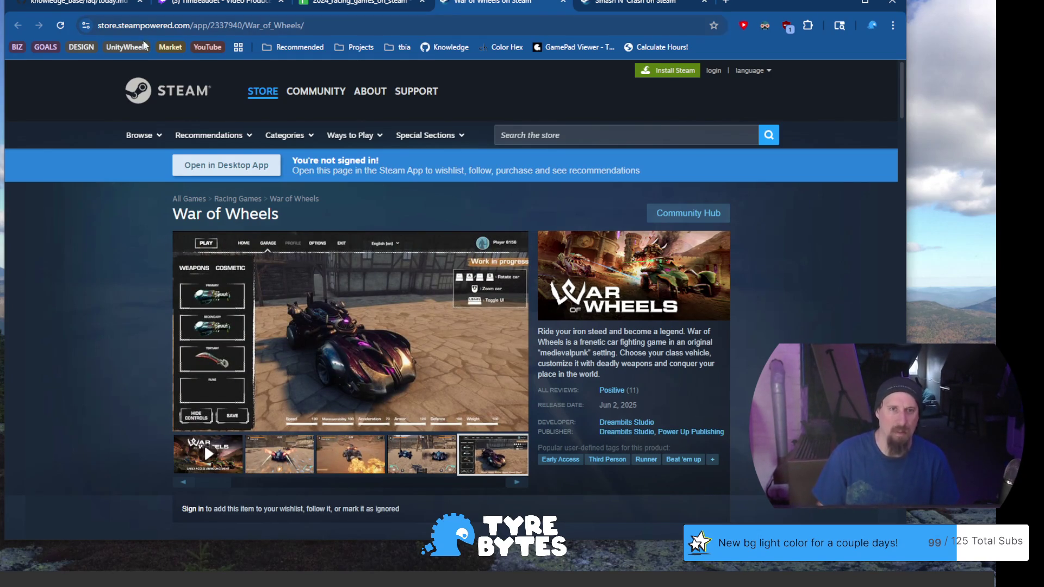
click(92, 9)
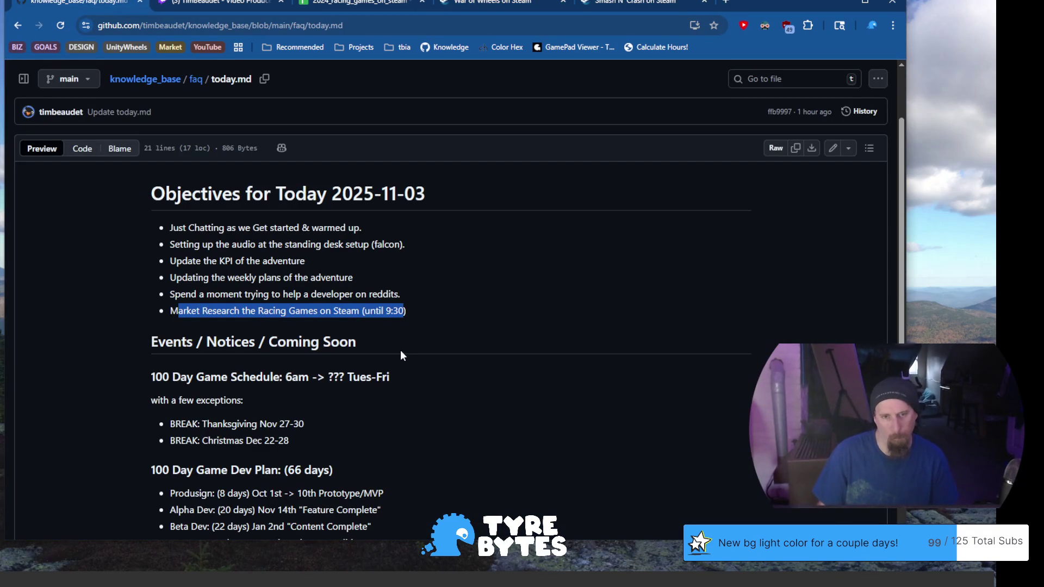
Highlight the last objectives in today.md, then go to the Twitch Video Producer tab.
drag(416, 316, 181, 290)
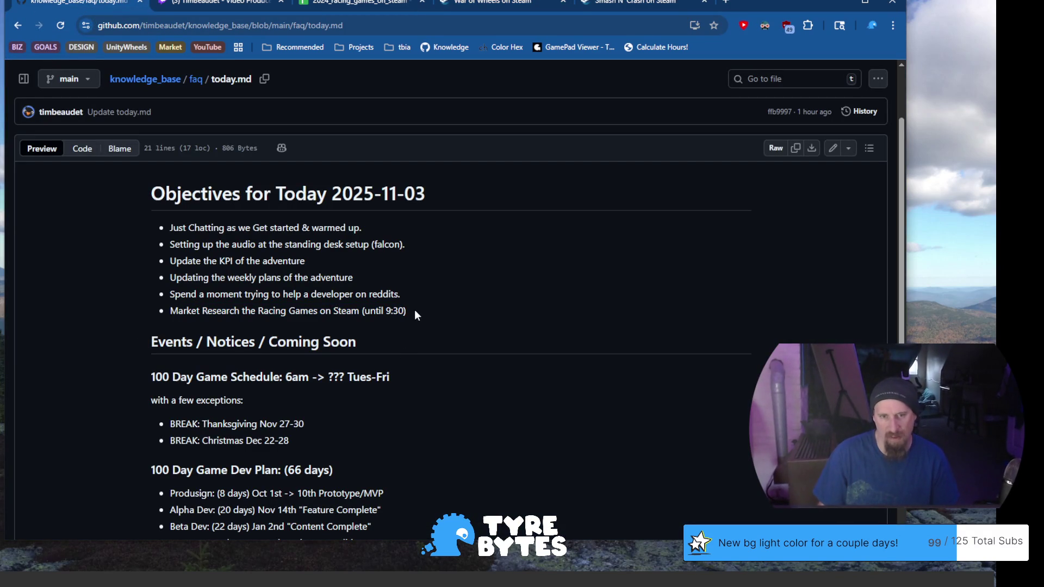
click(182, 290)
click(376, 5)
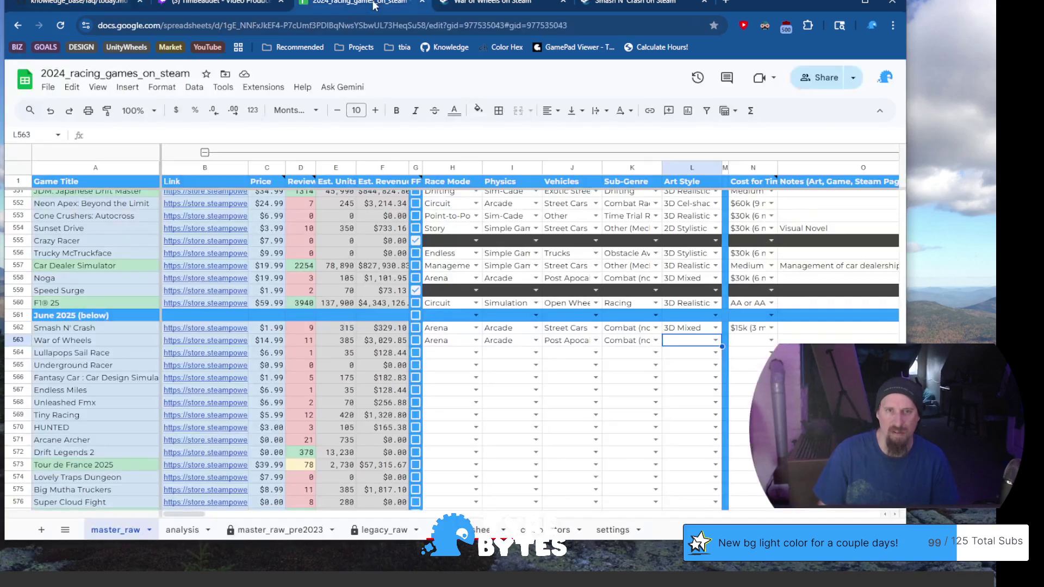
click(216, 6)
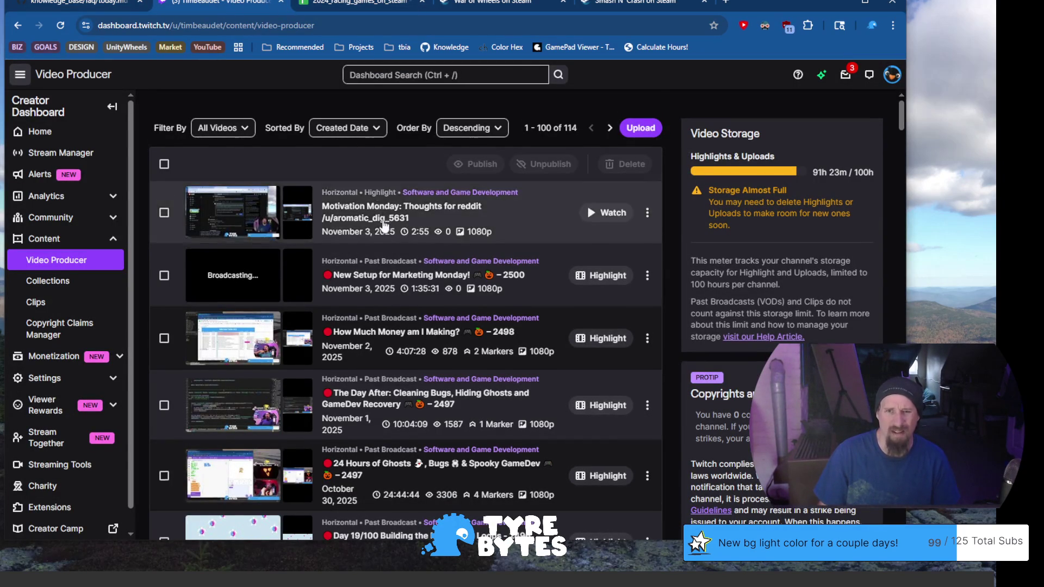
scroll(384, 217, down, 4)
scroll(396, 231, down, 5)
scroll(395, 231, down, 5)
scroll(431, 208, down, 5)
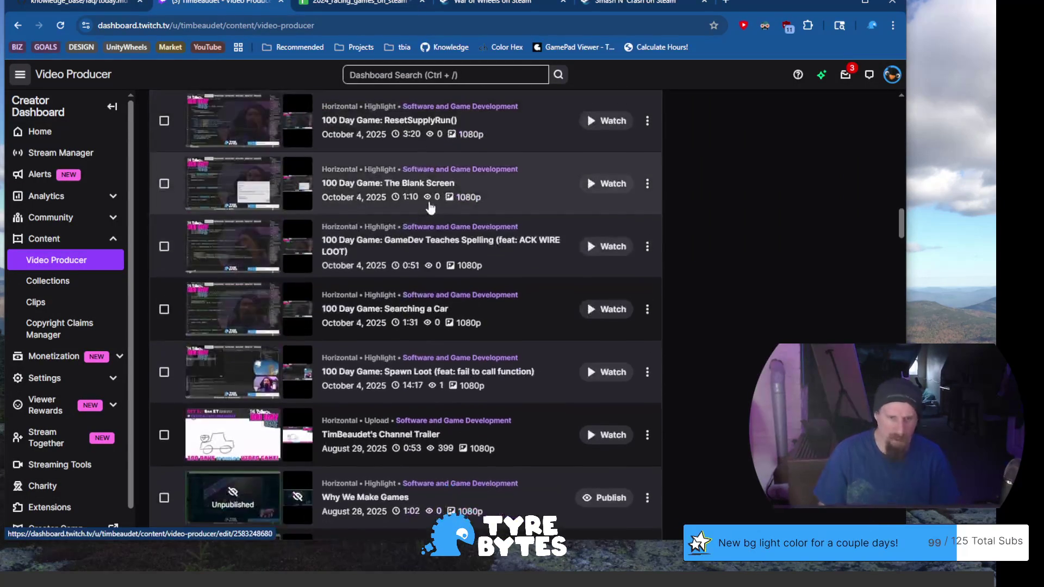
scroll(431, 208, down, 5)
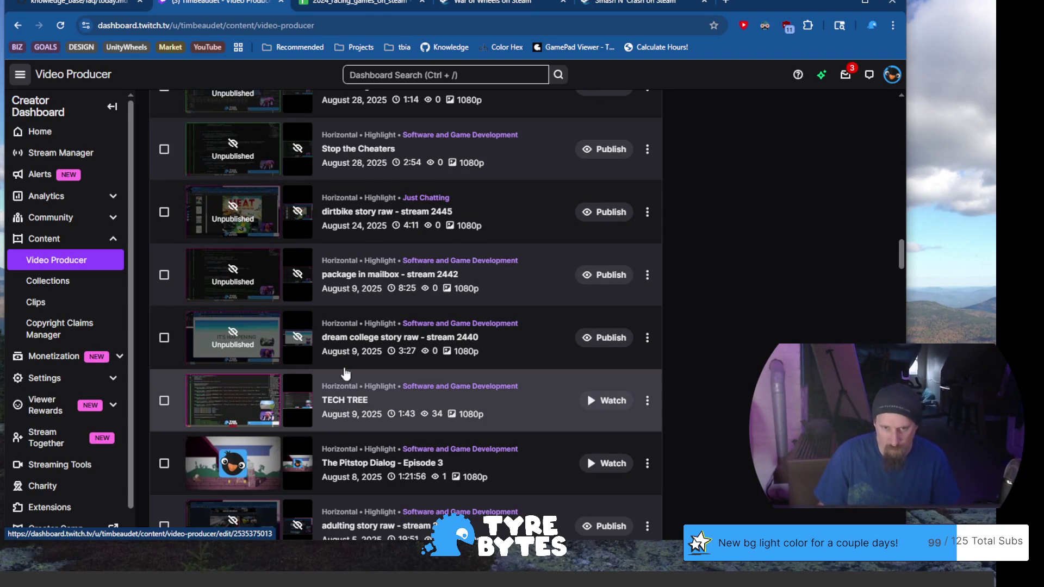
scroll(441, 349, down, 1)
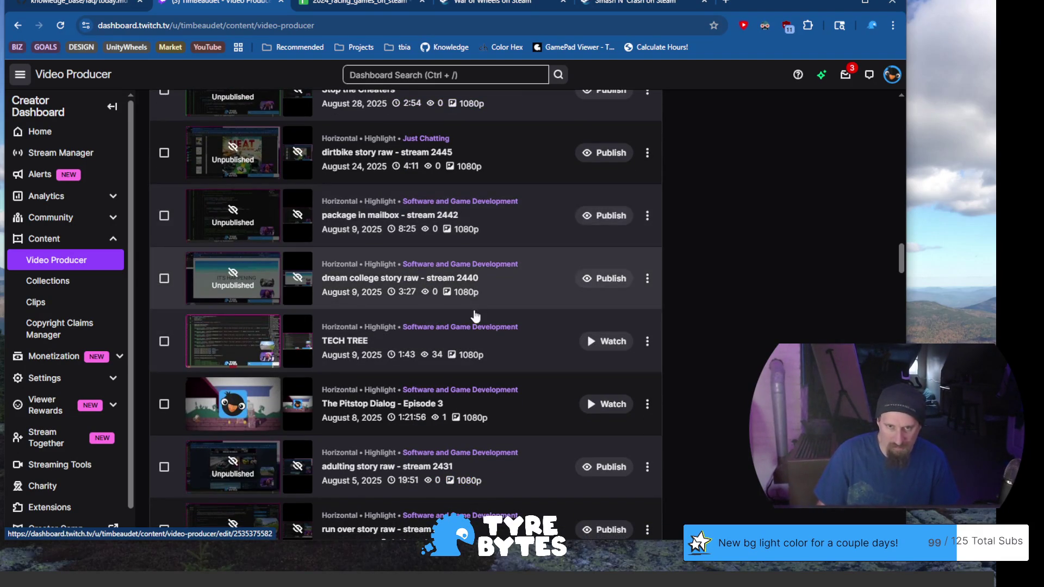
scroll(382, 351, down, 1)
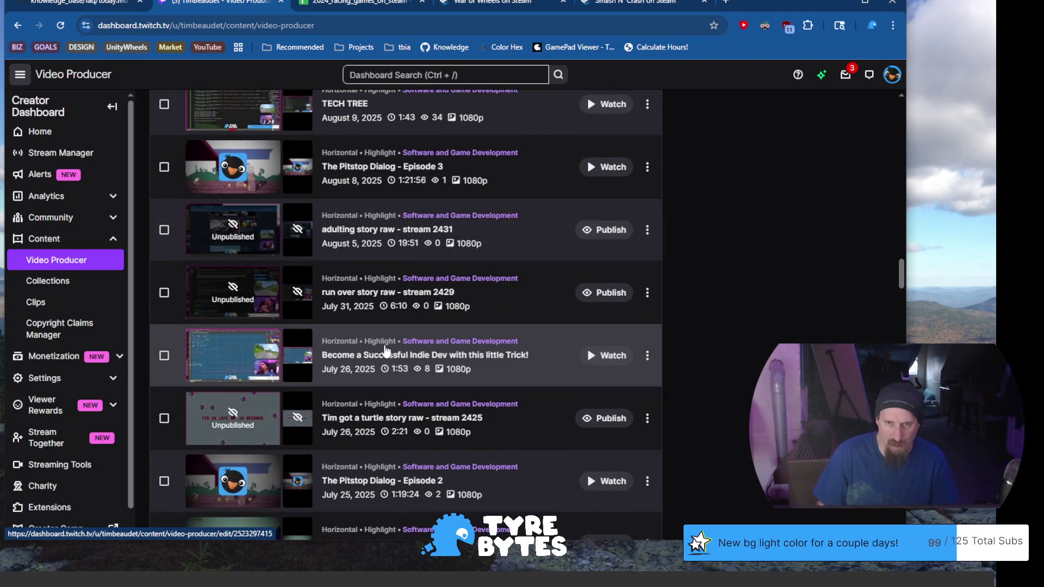
scroll(372, 203, down, 1)
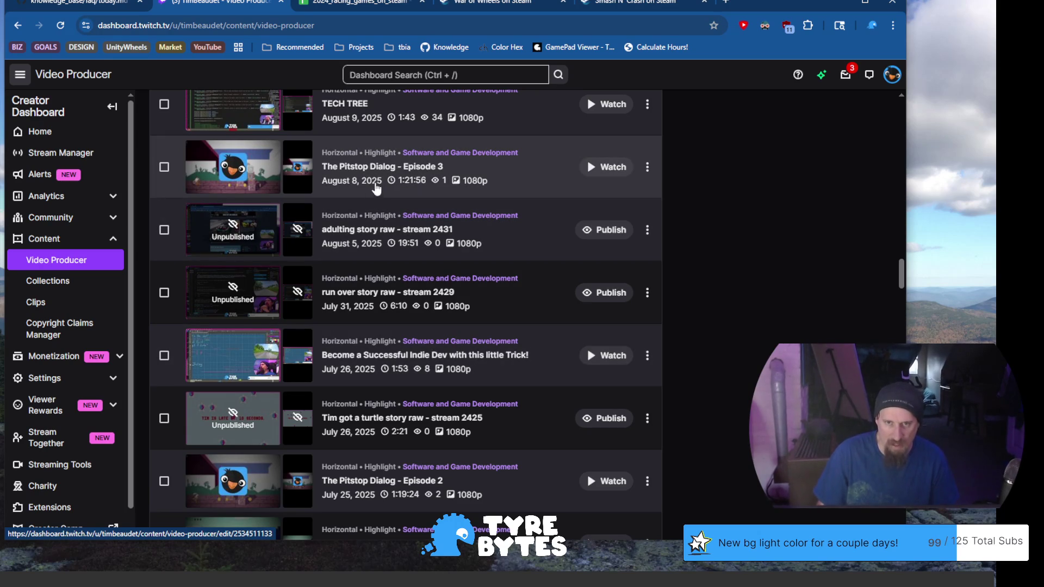
scroll(401, 188, down, 3)
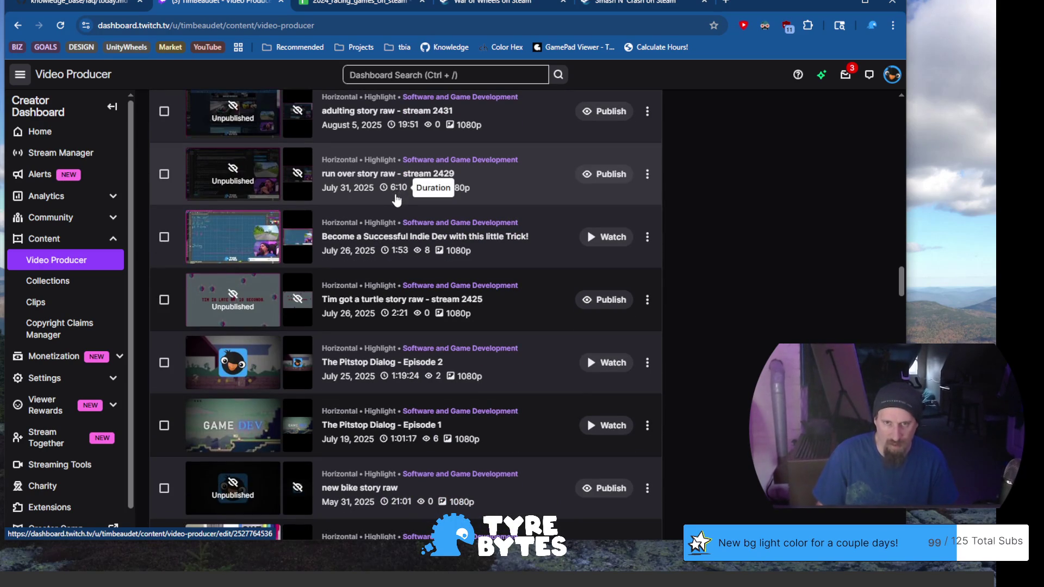
scroll(392, 205, down, 2)
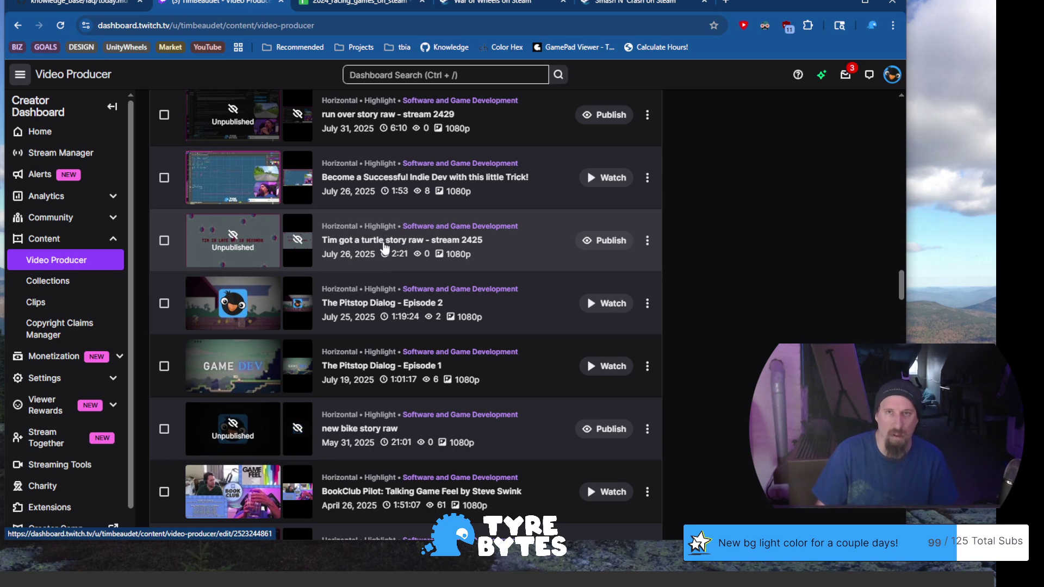
scroll(493, 260, down, 1)
scroll(493, 260, down, 2)
scroll(493, 260, down, 2)
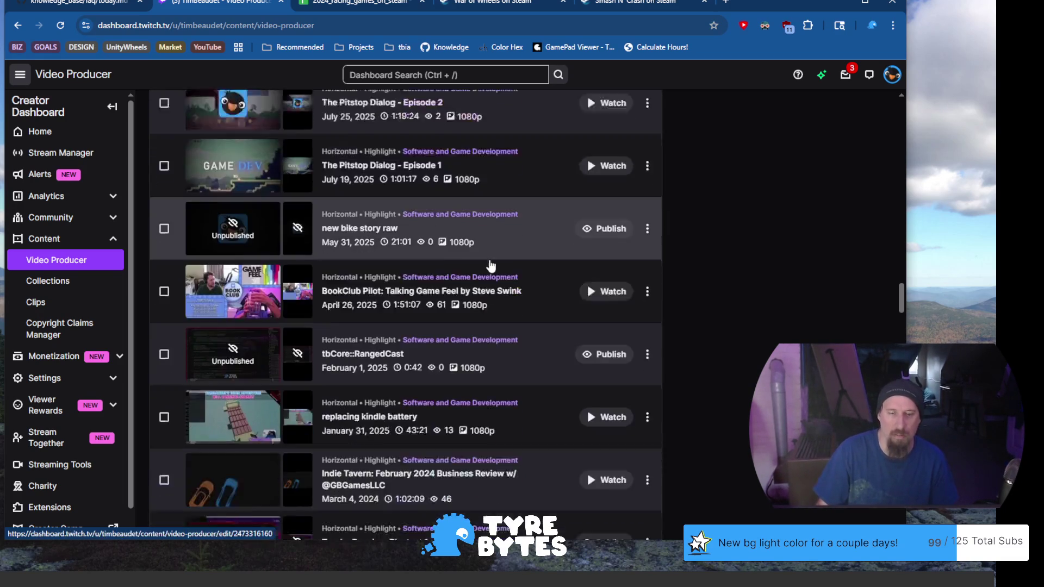
scroll(491, 270, down, 1)
scroll(491, 269, down, 2)
scroll(491, 271, down, 1)
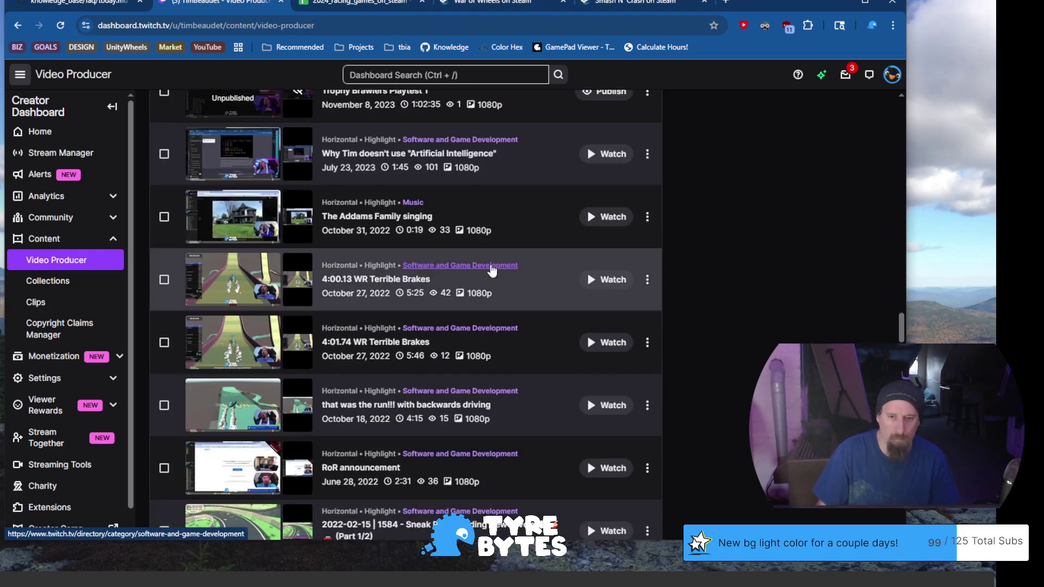
scroll(491, 270, down, 1)
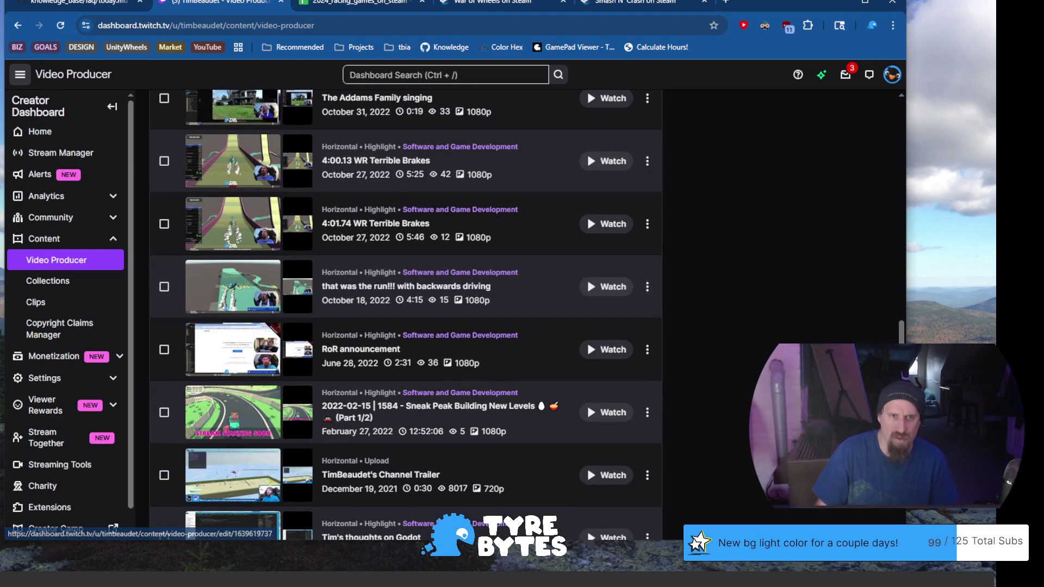
Return to the GitHub today.md tab, then switch to the War of Wheels store page.
click(77, 5)
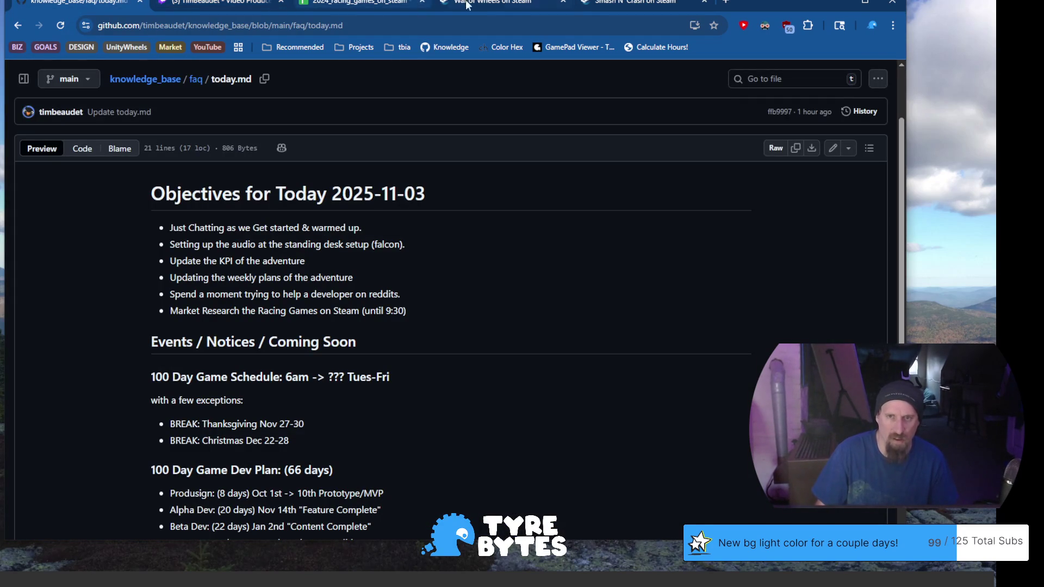
click(485, 4)
scroll(441, 189, down, 4)
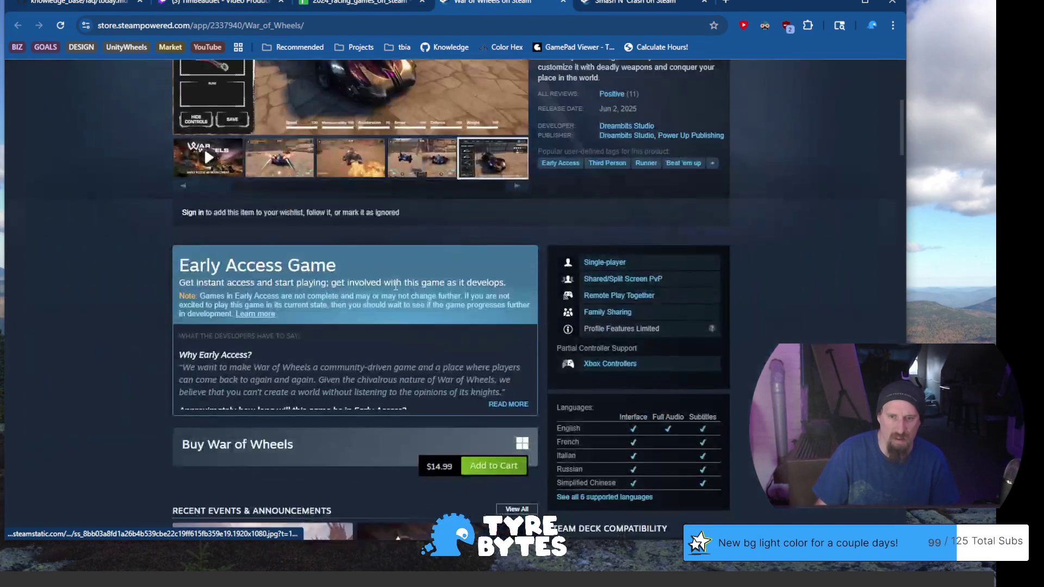
scroll(408, 288, down, 2)
scroll(418, 288, down, 2)
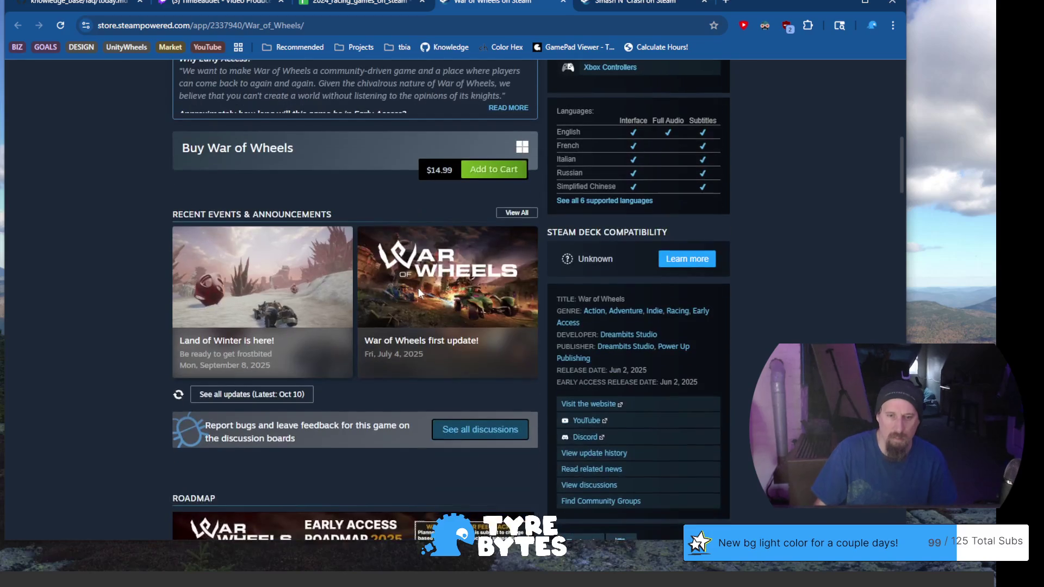
scroll(228, 293, up, 2)
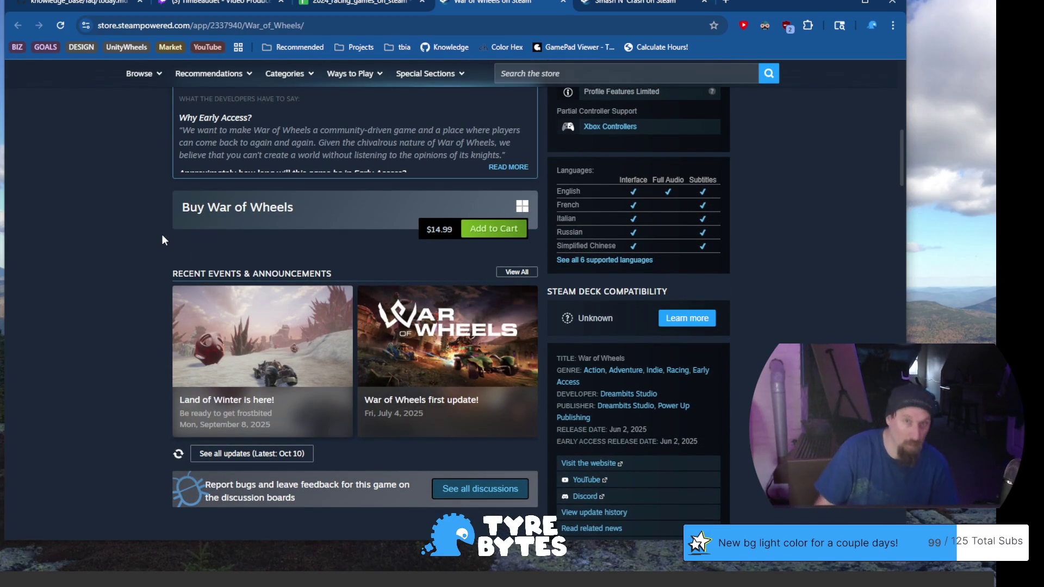
scroll(176, 264, up, 2)
scroll(179, 262, up, 3)
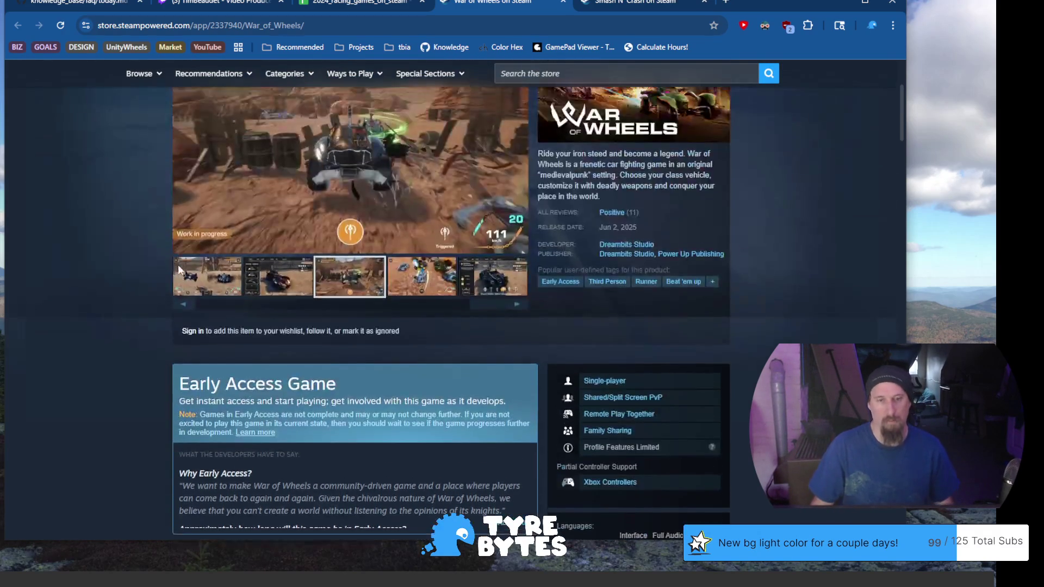
scroll(178, 263, up, 3)
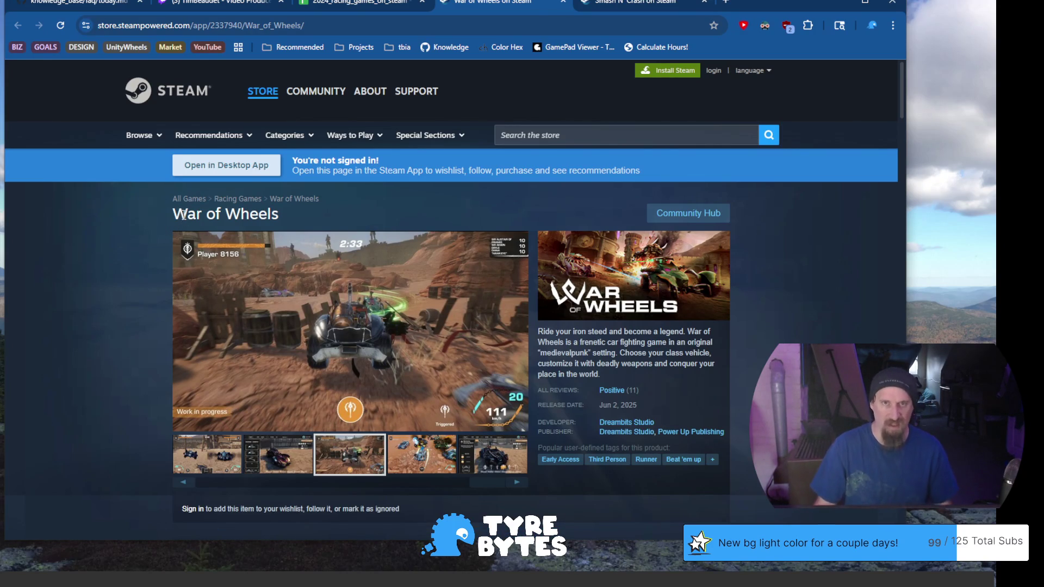
Select and deselect the War of Wheels title, then return to the racing games spreadsheet.
drag(173, 219, 306, 216)
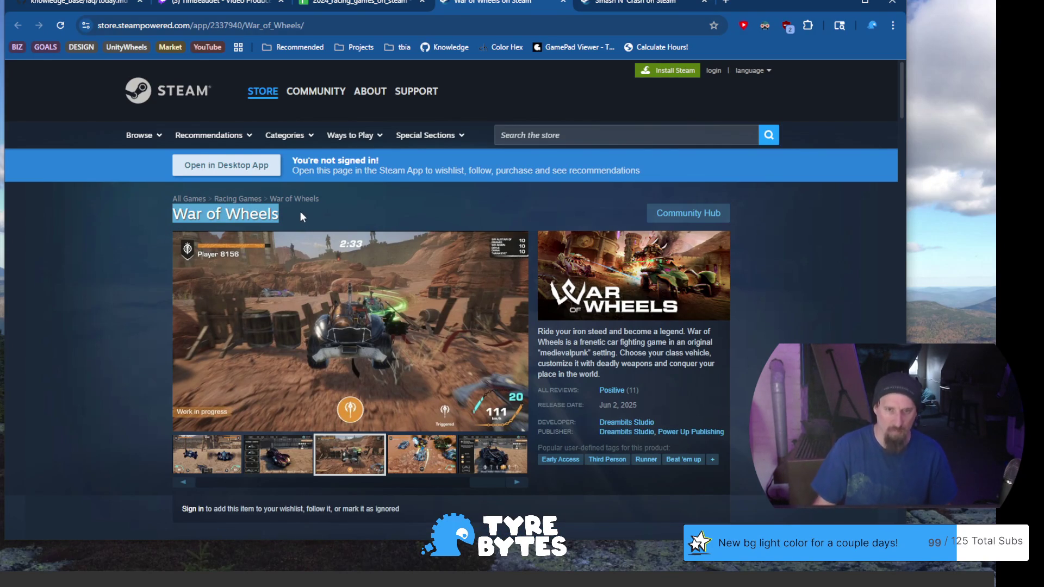
click(300, 210)
scroll(212, 228, down, 2)
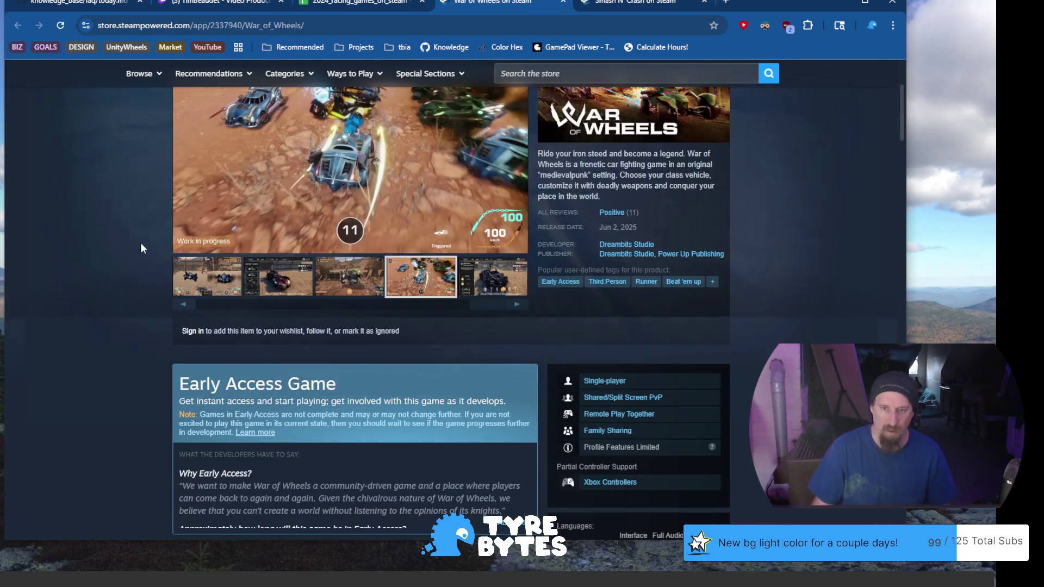
scroll(141, 243, down, 1)
scroll(138, 247, down, 2)
scroll(137, 254, down, 2)
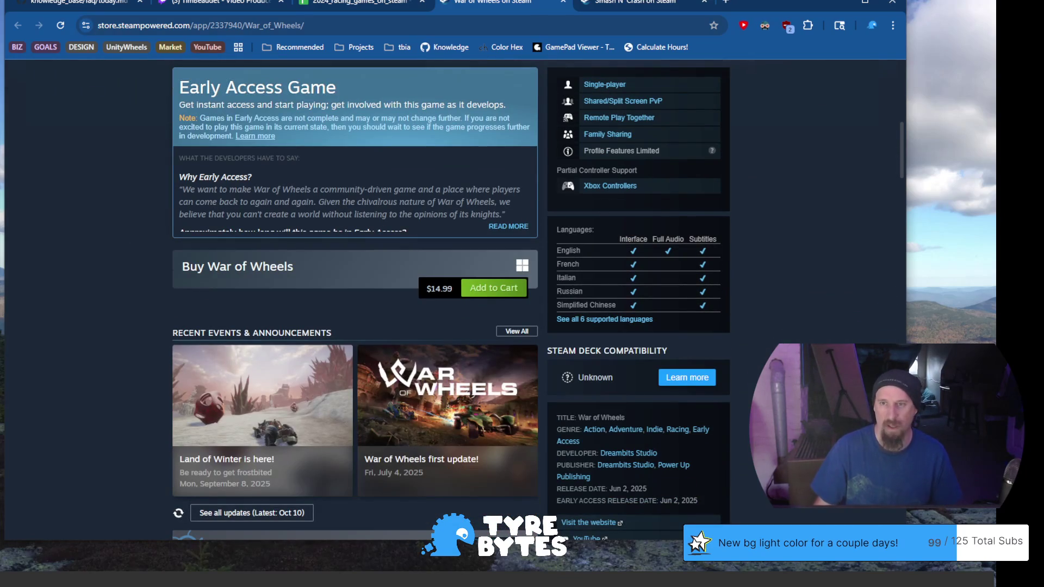
click(383, 5)
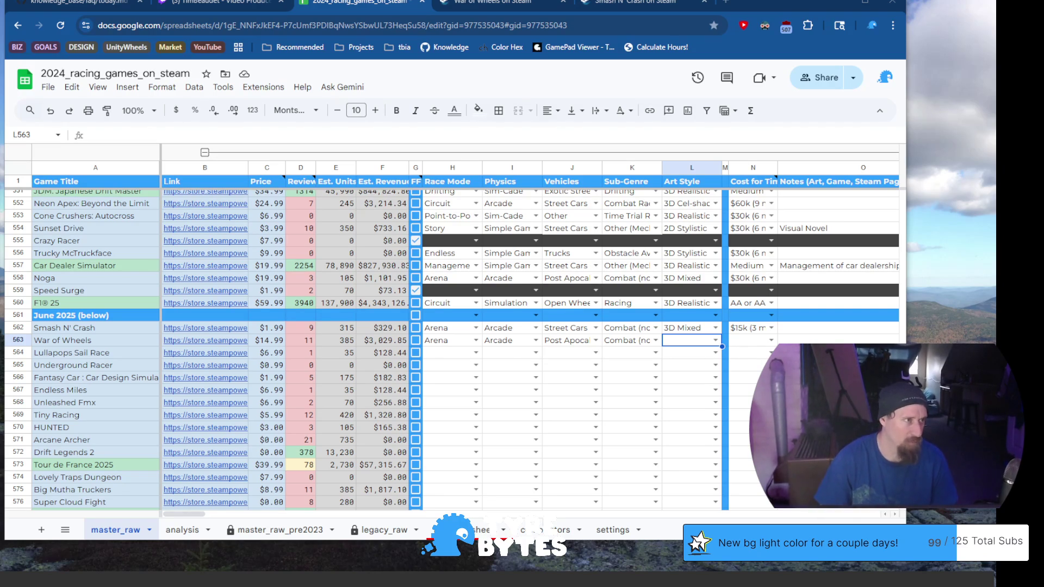
Alt+Tab over to the other Chrome window with the Steam store.
key(alt+Tab)
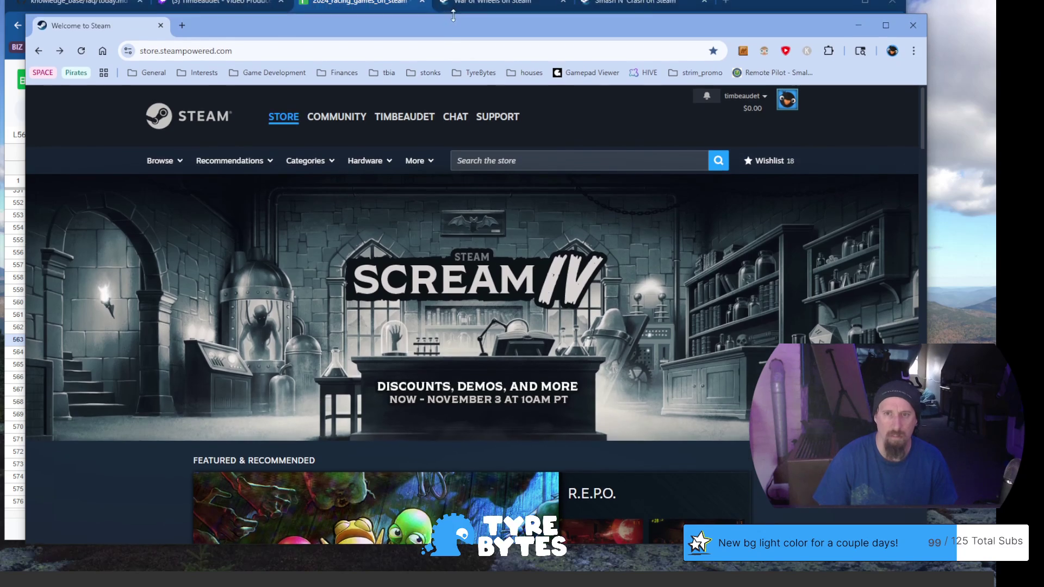
Resize the Steam window and open the Personal Calendar of game releases.
drag(448, 18, 443, 5)
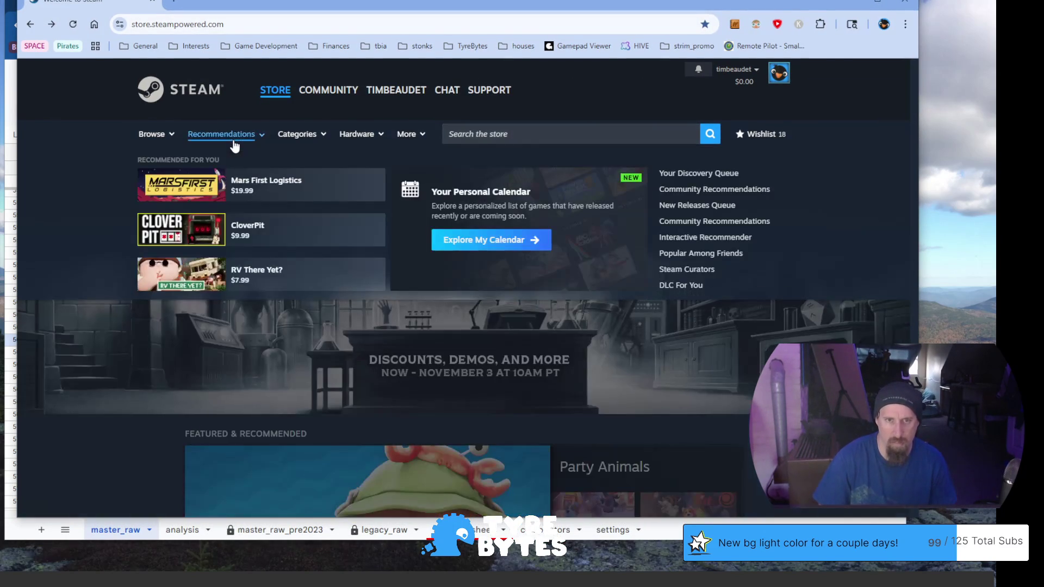
mouse_move(229, 140)
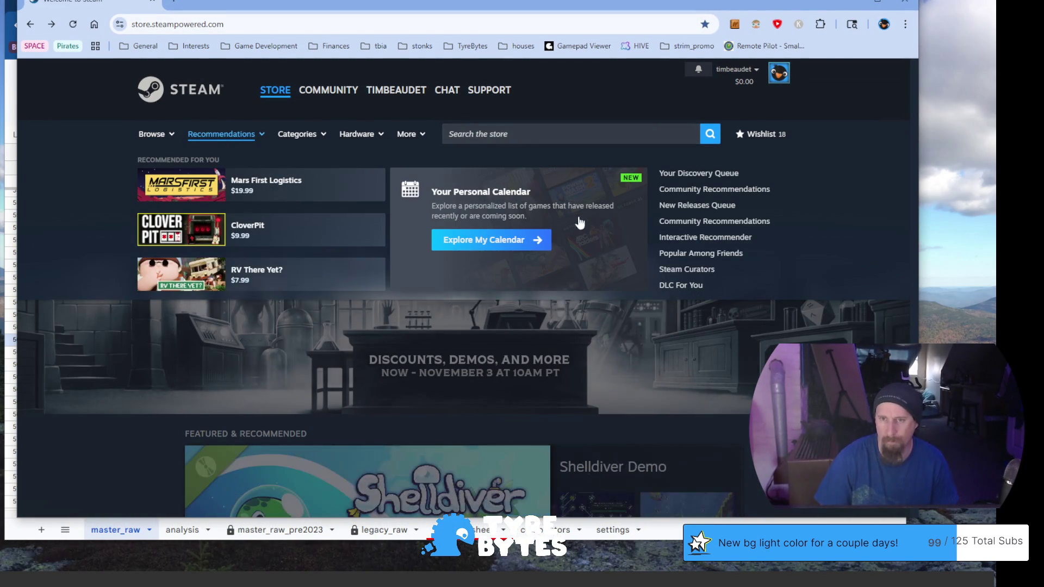
click(518, 227)
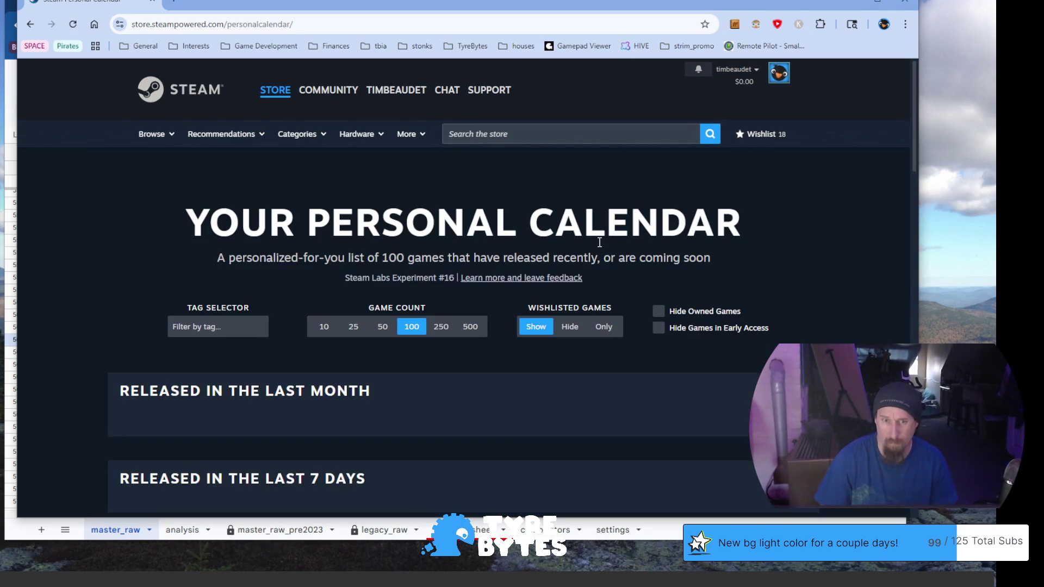
scroll(605, 242, down, 2)
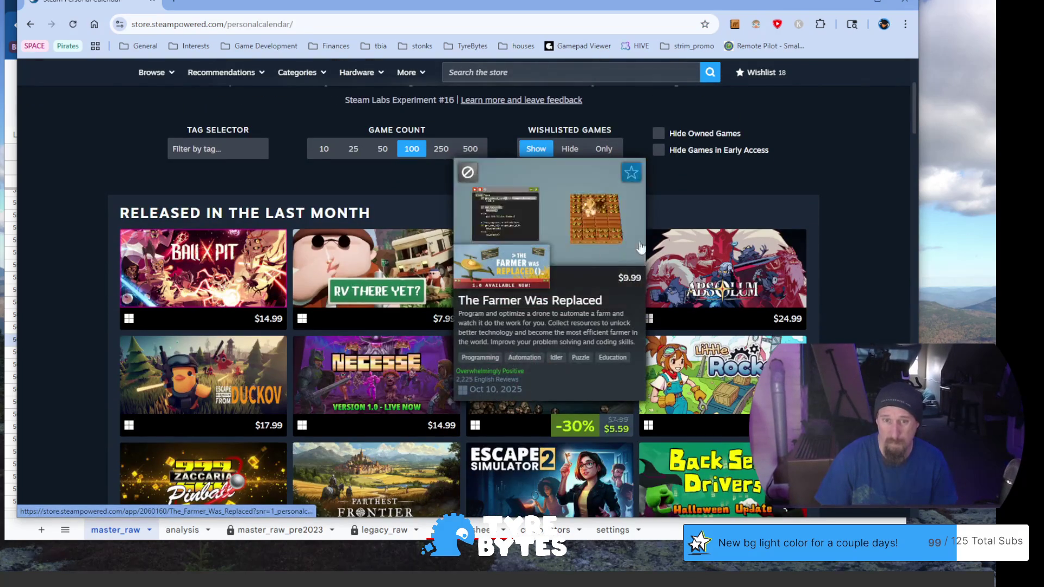
scroll(867, 203, down, 3)
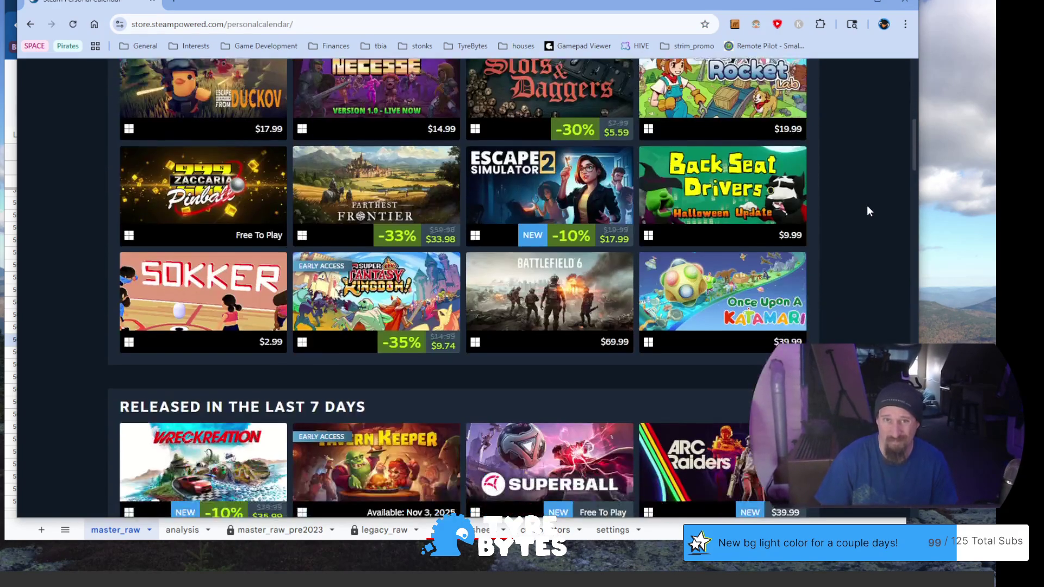
scroll(867, 211, down, 3)
scroll(867, 213, down, 3)
scroll(869, 212, down, 2)
scroll(870, 213, down, 3)
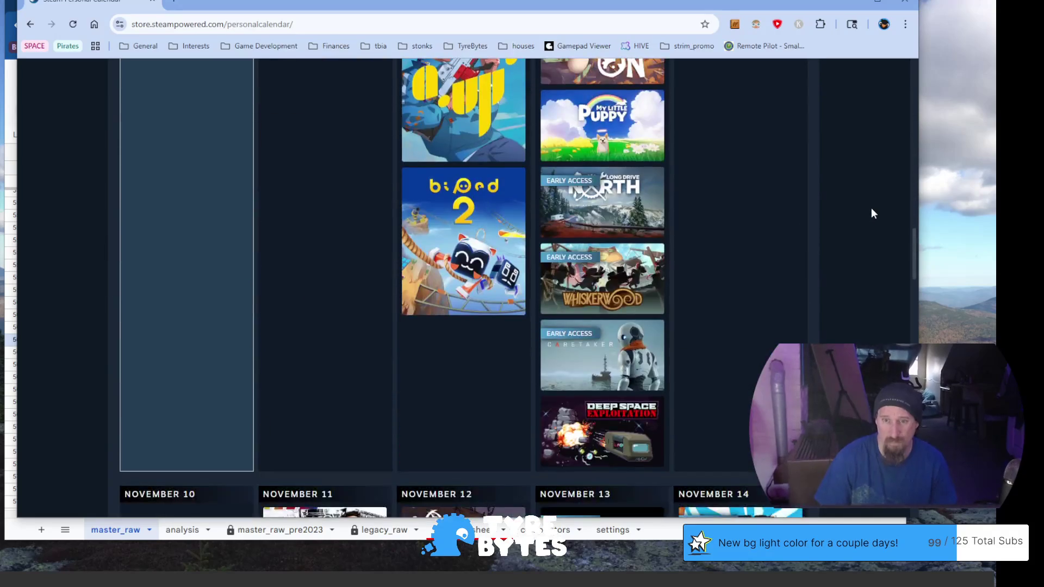
scroll(872, 213, down, 4)
scroll(845, 228, down, 2)
scroll(834, 238, down, 4)
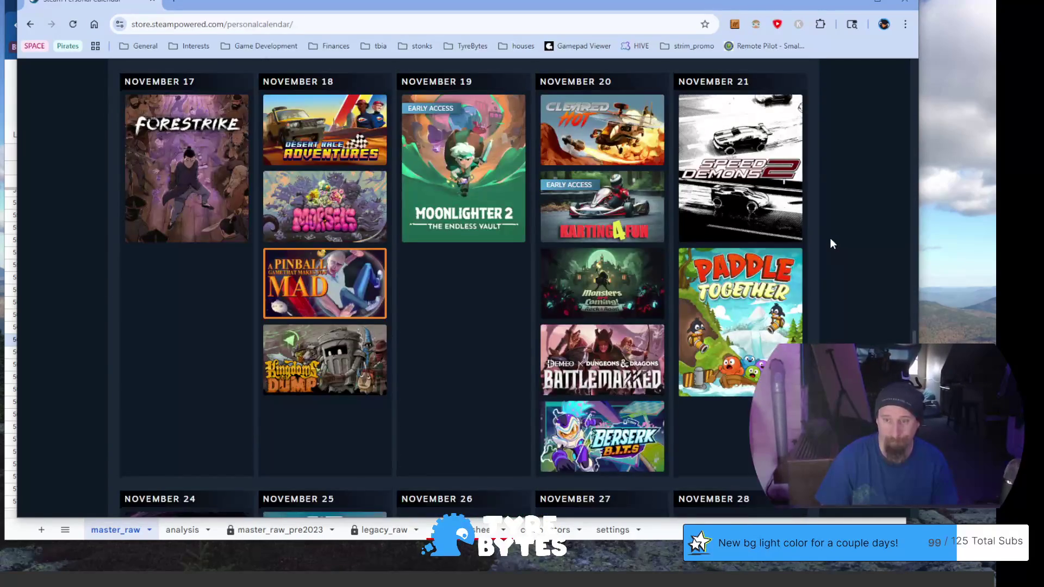
scroll(831, 239, up, 4)
scroll(831, 239, up, 6)
scroll(830, 243, up, 5)
scroll(830, 244, up, 4)
scroll(830, 243, up, 4)
scroll(830, 243, up, 3)
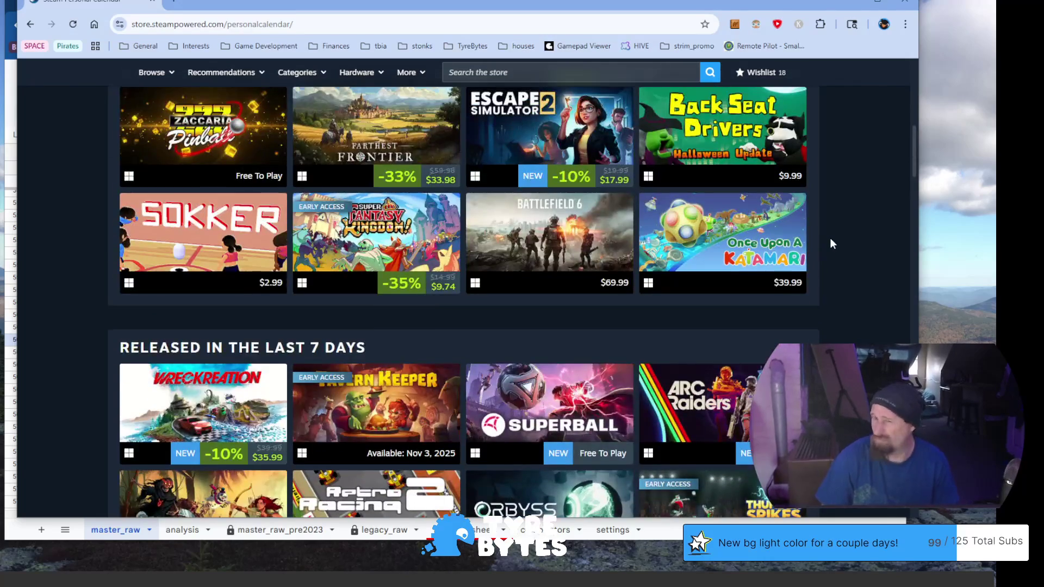
scroll(829, 242, up, 4)
scroll(831, 239, up, 1)
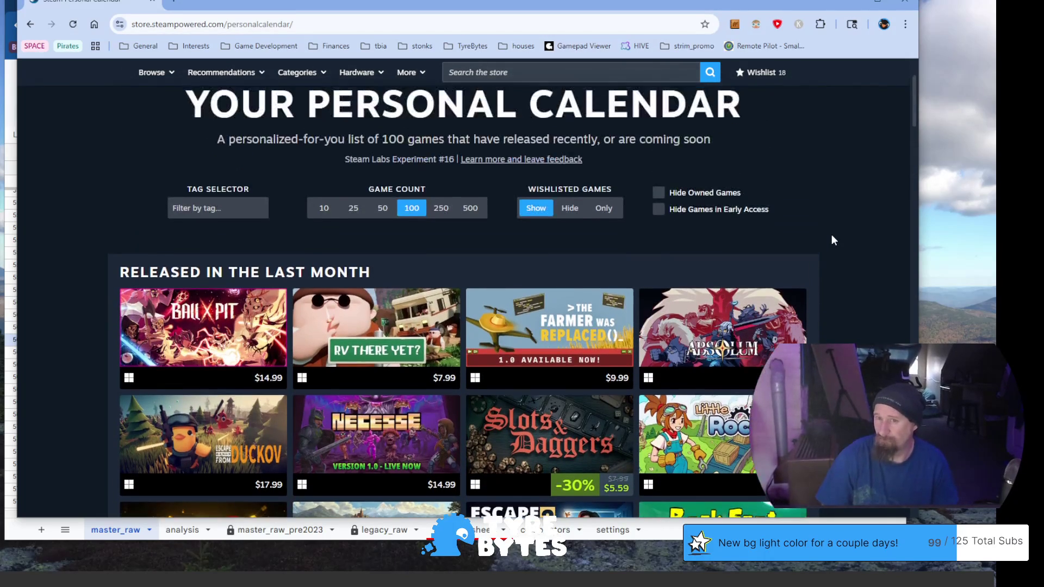
scroll(830, 239, up, 2)
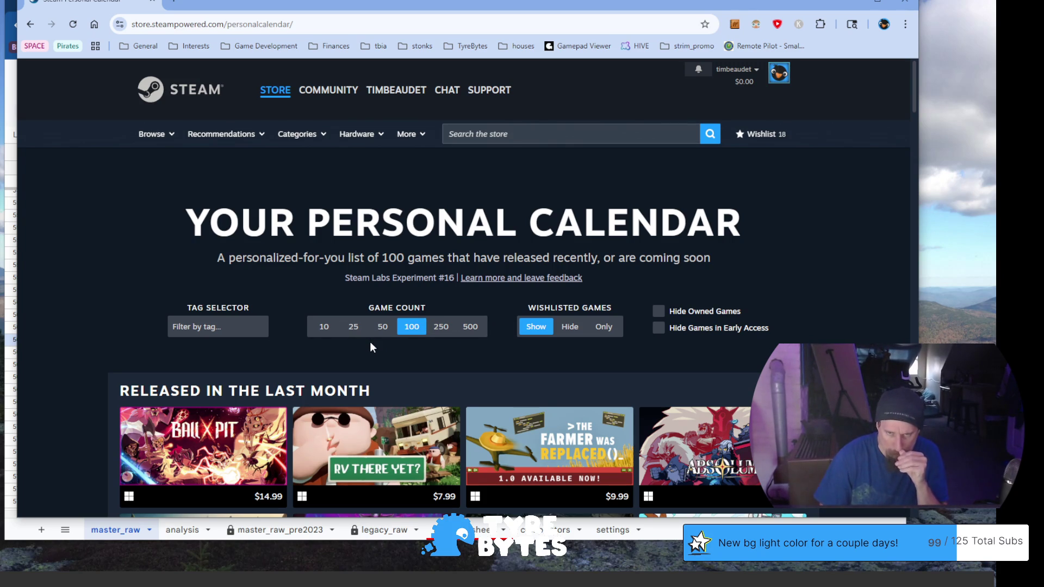
Try Game Count 50, 100, 250 and 500, then settle on 10 games.
click(383, 326)
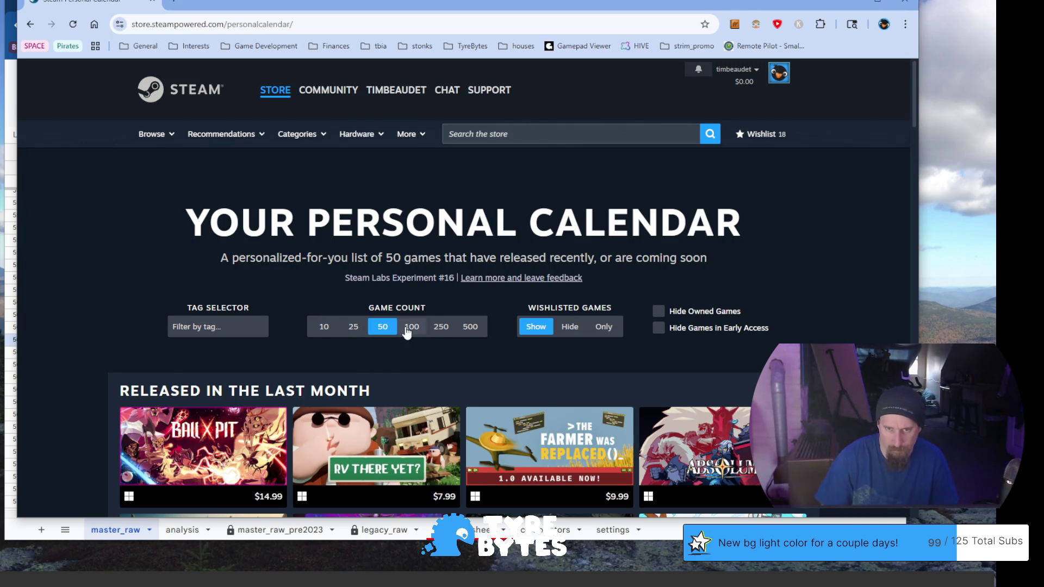
click(408, 328)
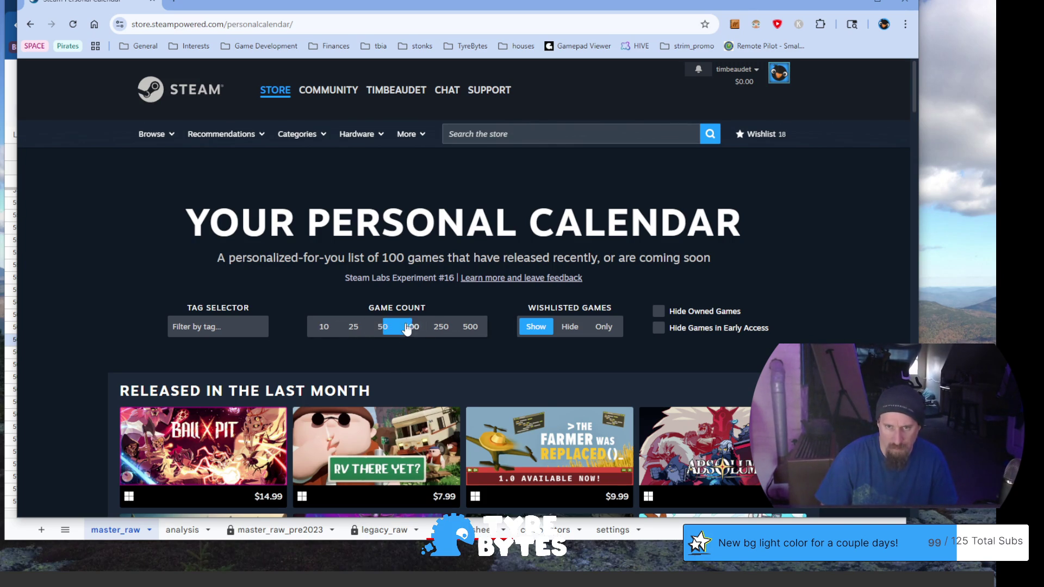
click(441, 329)
click(471, 328)
click(324, 328)
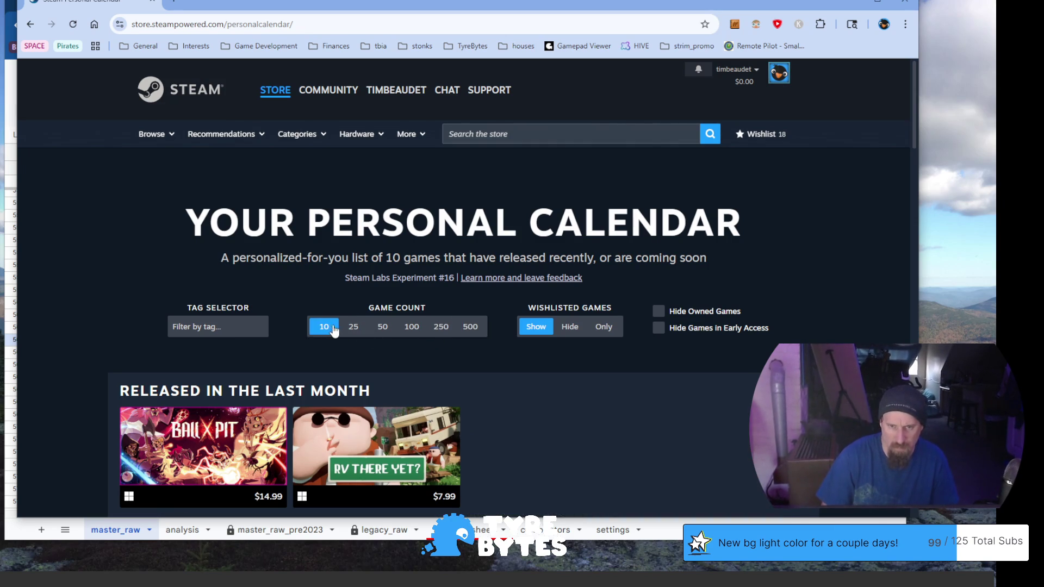
scroll(248, 279, down, 3)
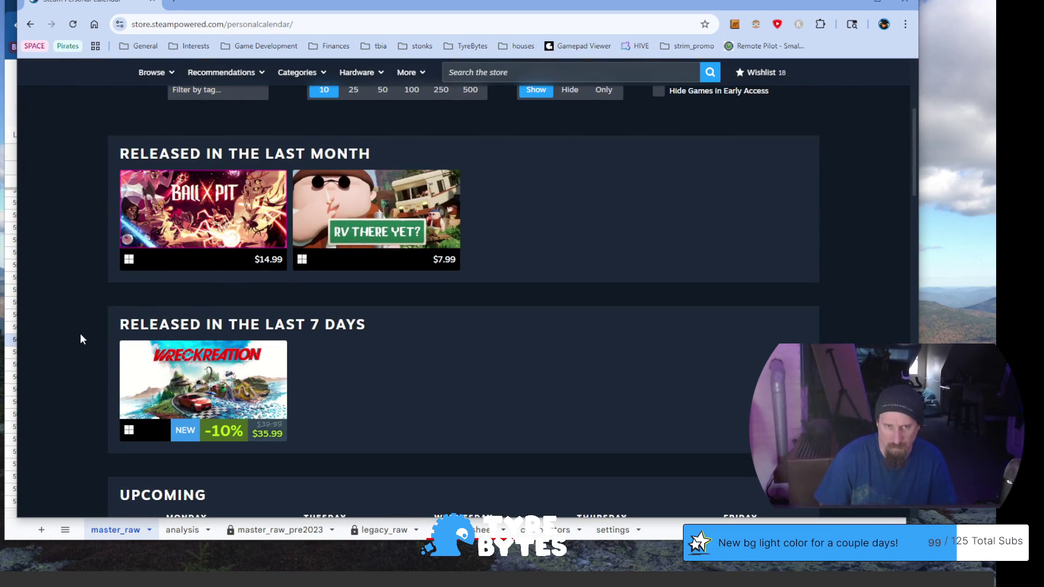
scroll(79, 334, down, 2)
scroll(83, 337, down, 4)
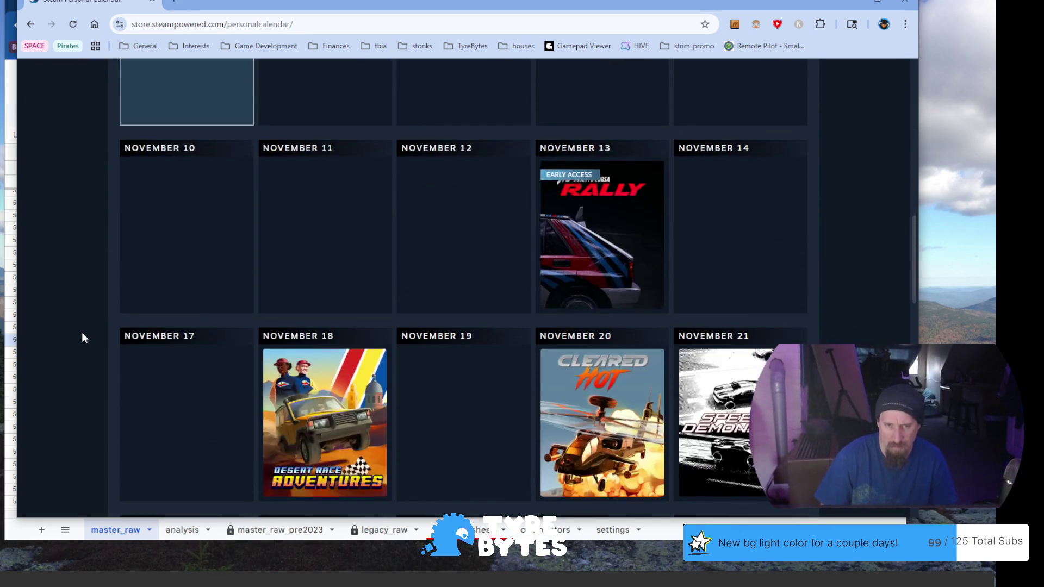
scroll(82, 337, down, 1)
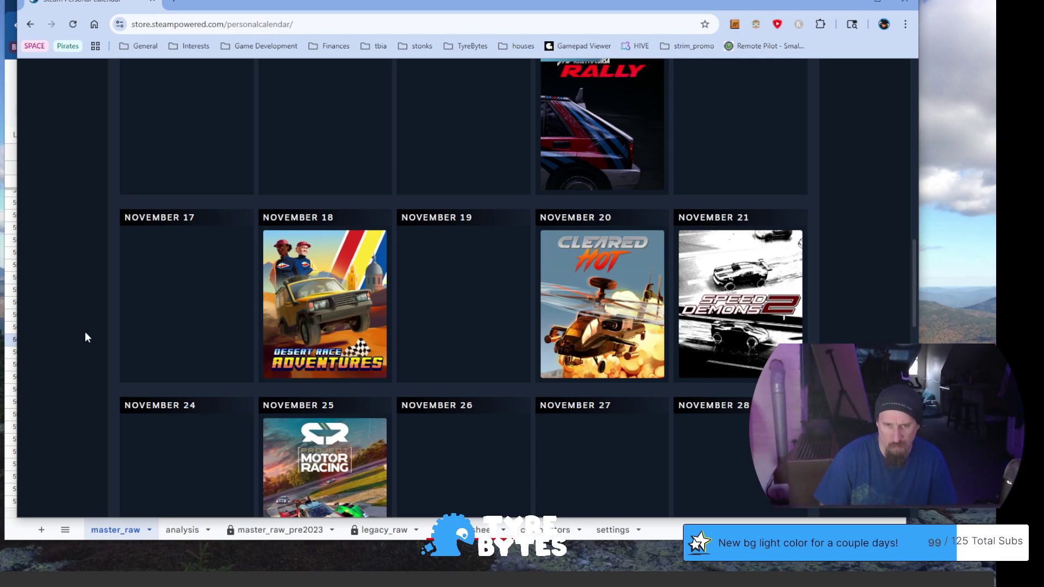
scroll(85, 337, down, 2)
scroll(85, 337, down, 2)
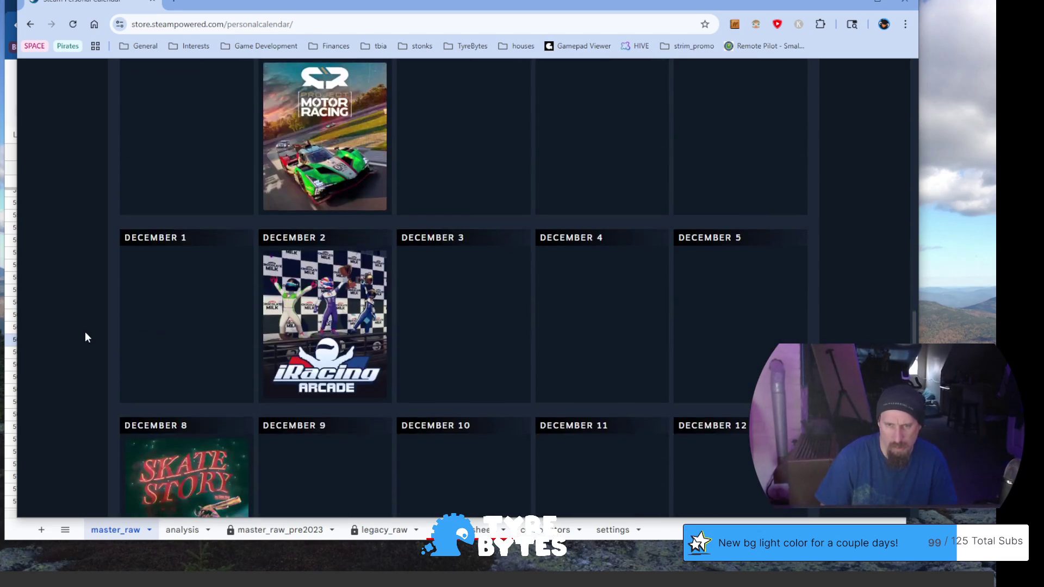
scroll(84, 336, down, 3)
scroll(85, 336, down, 1)
scroll(84, 336, down, 1)
scroll(85, 334, down, 1)
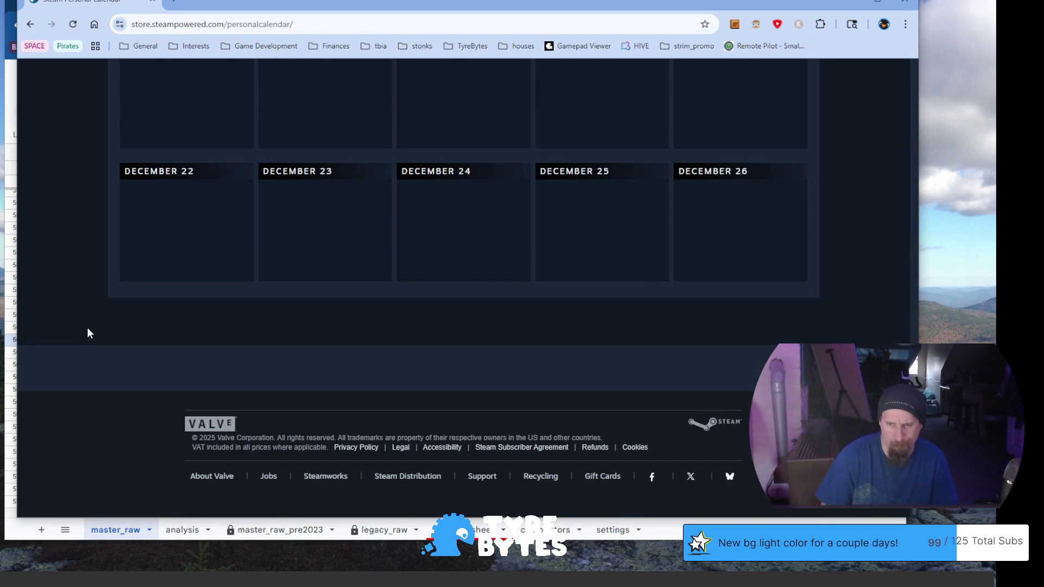
scroll(87, 327, up, 3)
scroll(88, 327, up, 4)
scroll(88, 326, up, 7)
scroll(92, 325, up, 3)
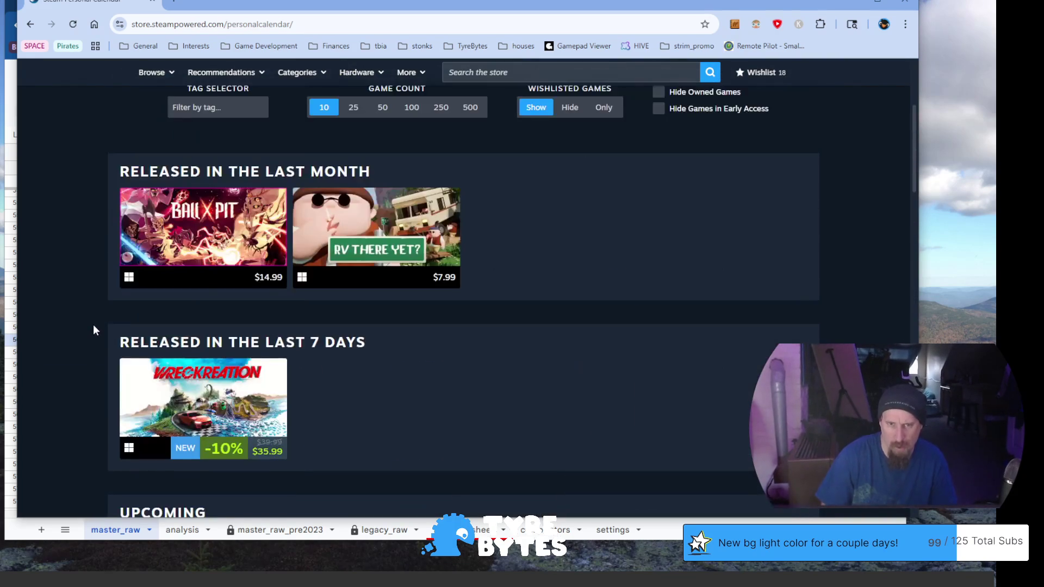
scroll(93, 330, up, 3)
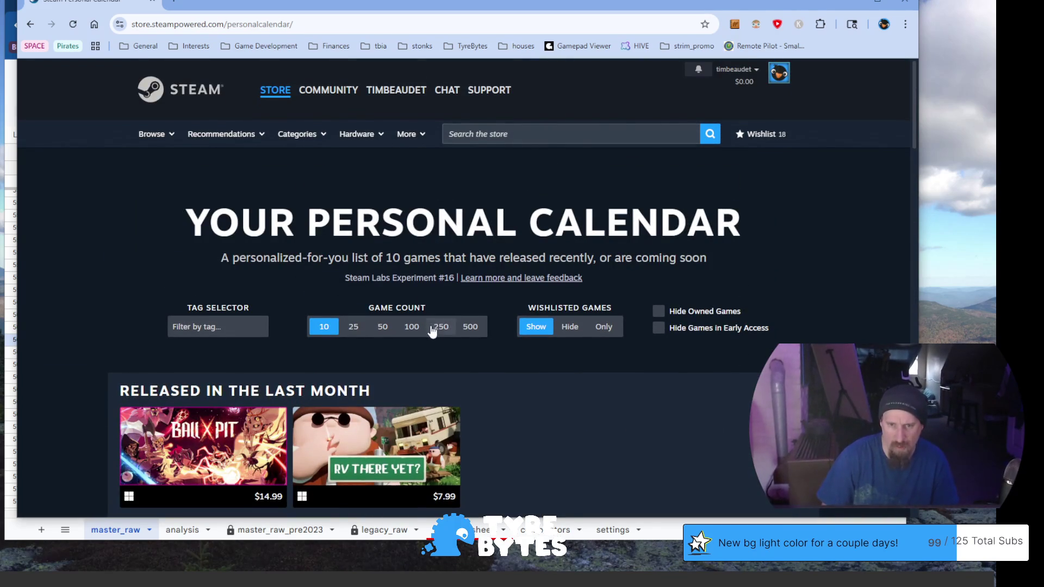
Set Game Count to 100, browse the calendar, then close the window to return to Sheets.
click(412, 326)
scroll(106, 249, down, 3)
scroll(89, 255, up, 2)
scroll(89, 255, down, 1)
scroll(89, 255, down, 3)
scroll(88, 255, down, 3)
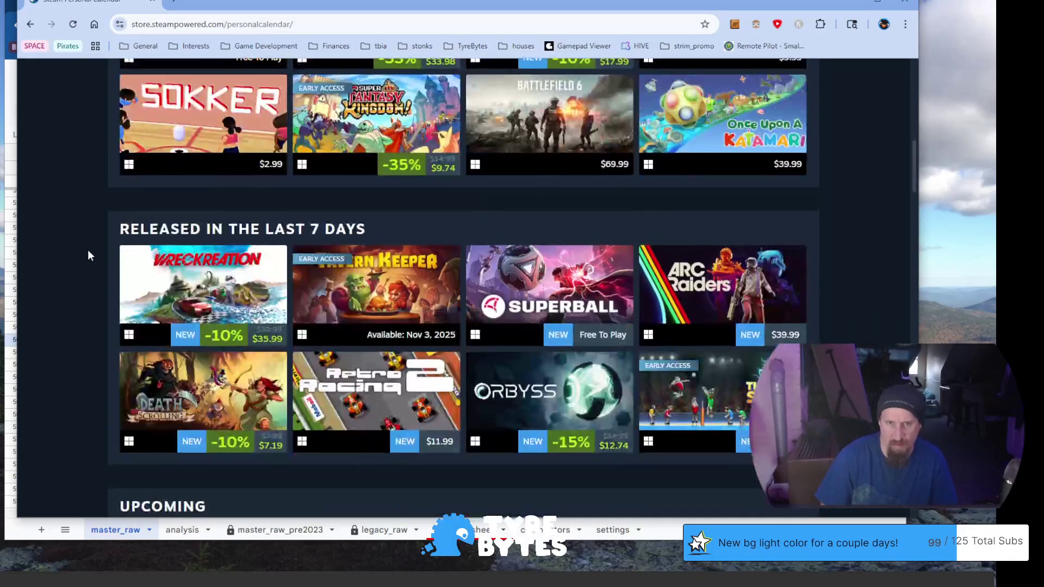
scroll(86, 242, down, 3)
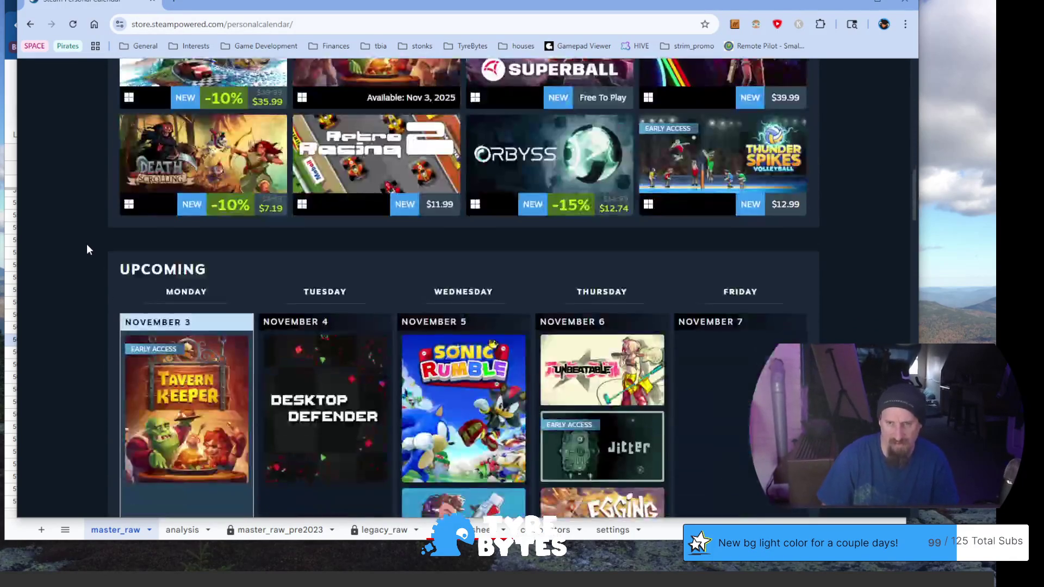
scroll(86, 244, down, 1)
scroll(86, 244, down, 1)
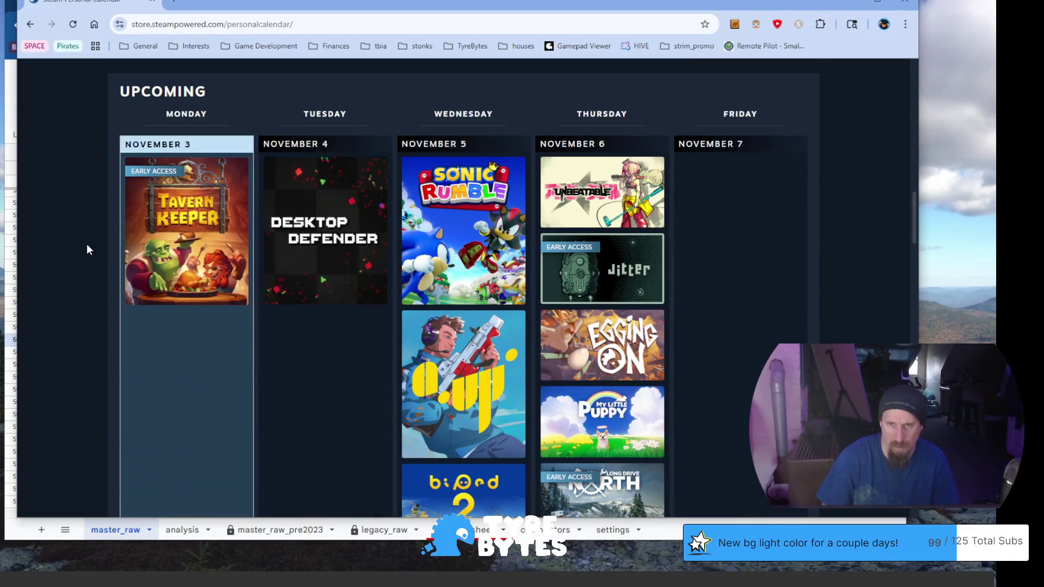
scroll(87, 244, down, 2)
scroll(86, 243, down, 4)
scroll(87, 244, up, 5)
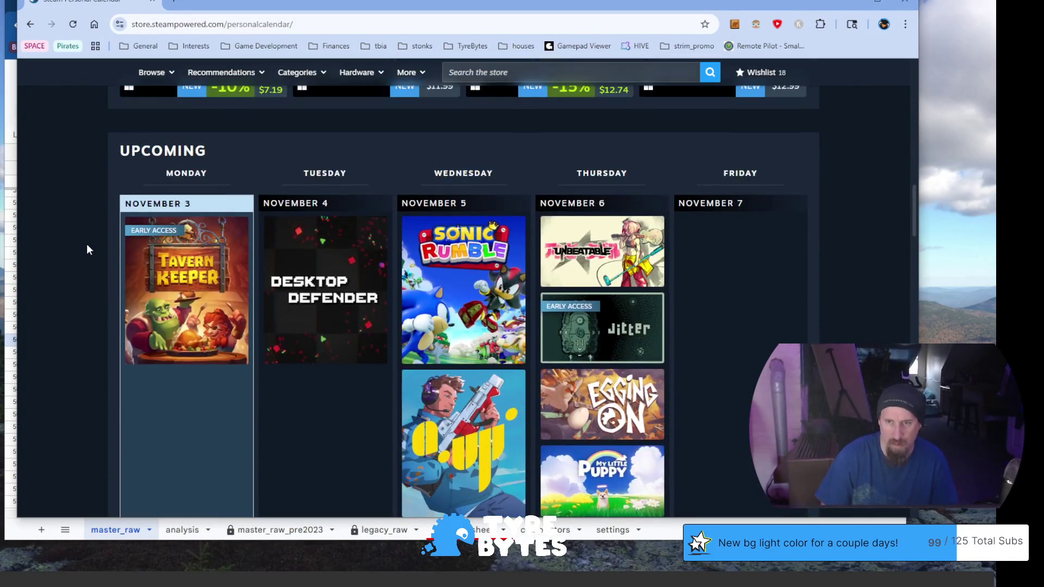
scroll(694, 286, down, 1)
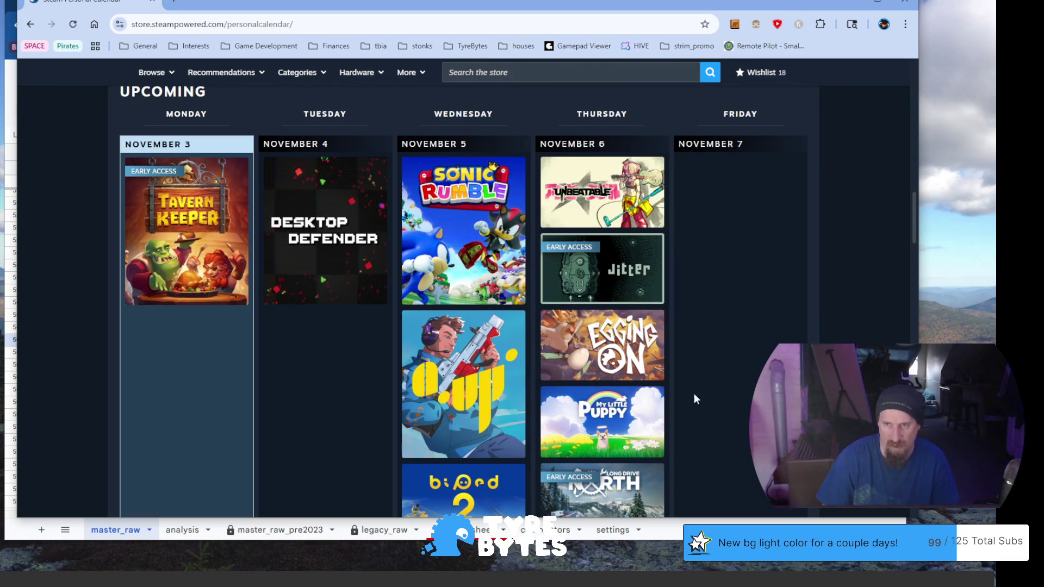
scroll(752, 284, down, 4)
scroll(752, 284, up, 4)
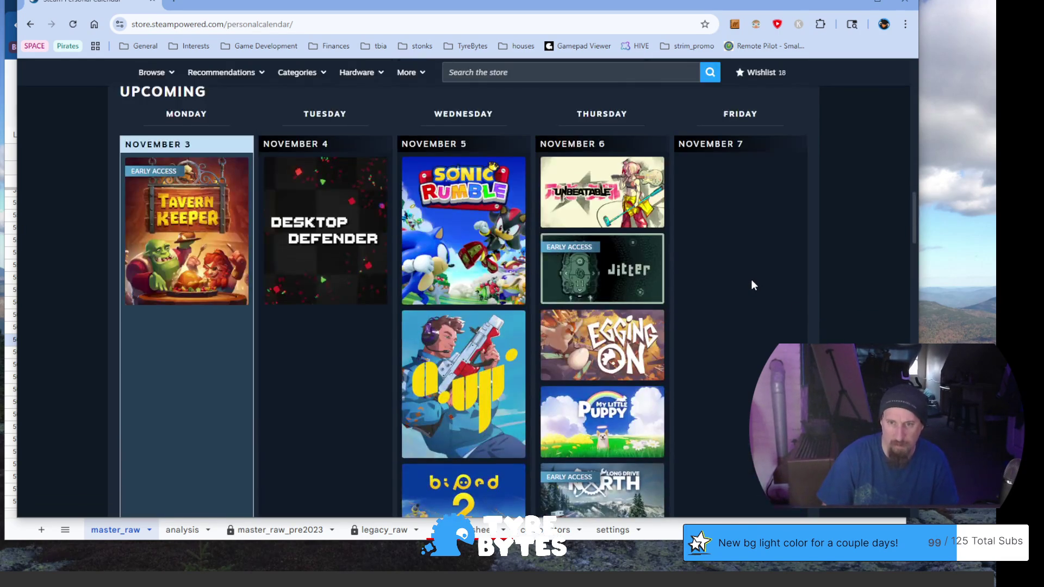
scroll(751, 283, up, 2)
scroll(753, 286, up, 5)
scroll(755, 286, up, 3)
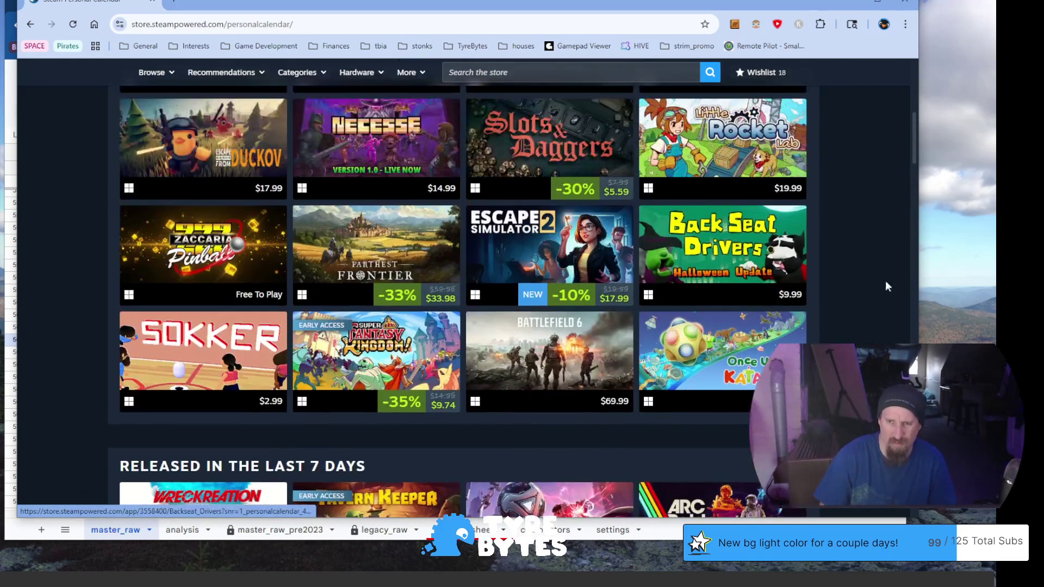
scroll(864, 298, up, 4)
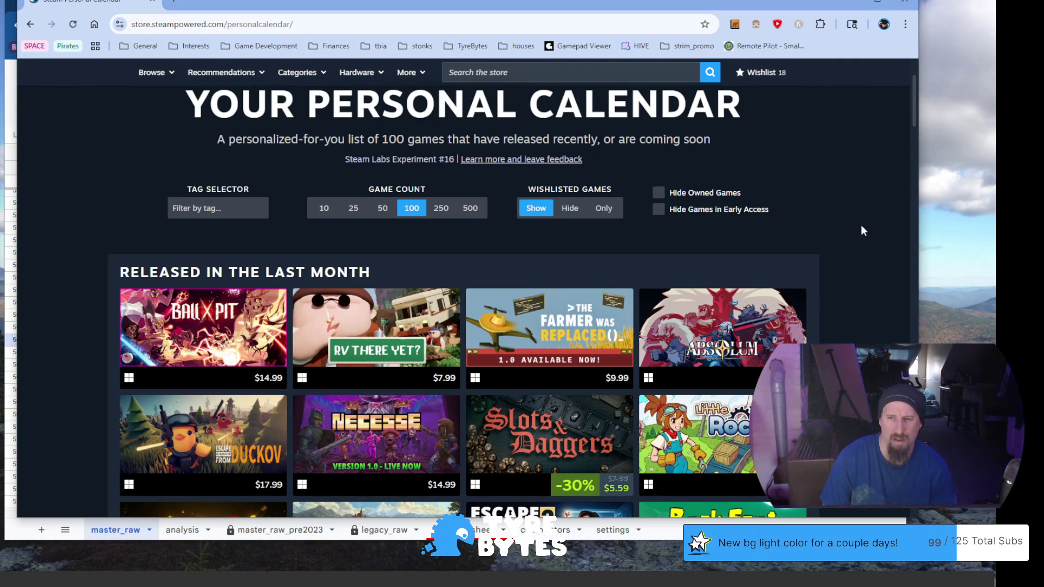
scroll(859, 242, down, 5)
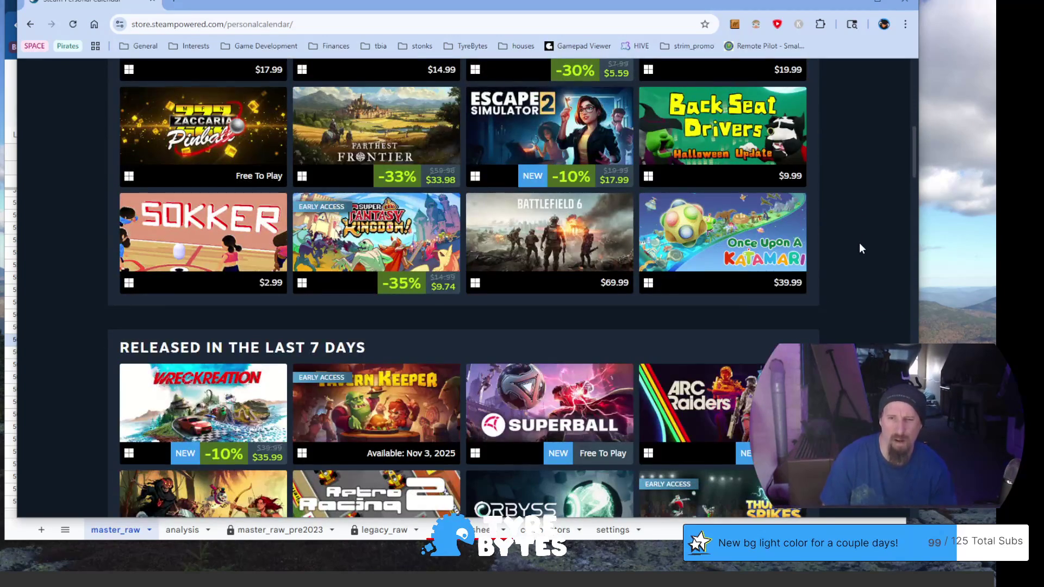
scroll(859, 244, down, 3)
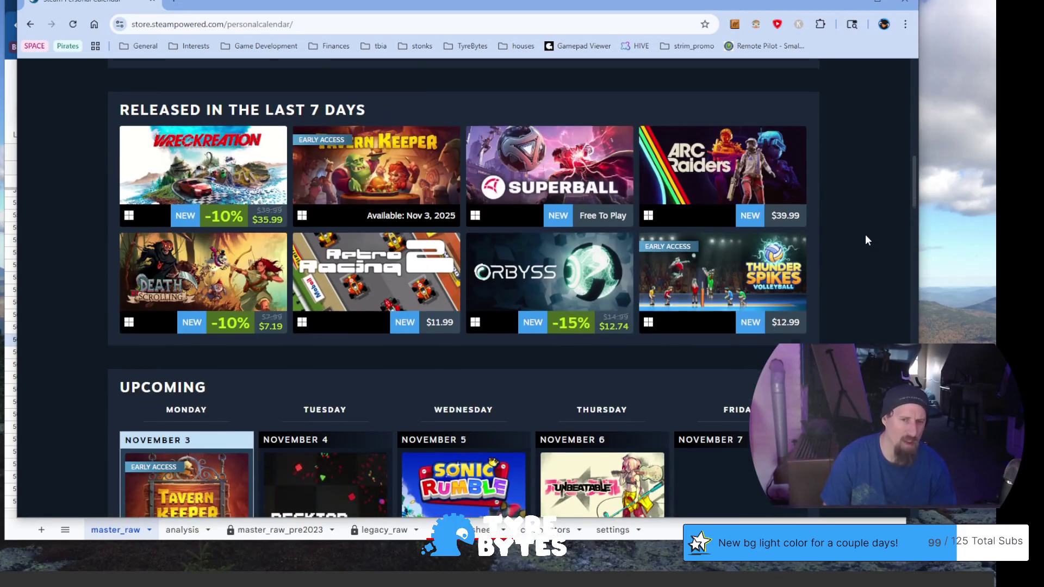
scroll(867, 240, down, 4)
scroll(867, 240, down, 4)
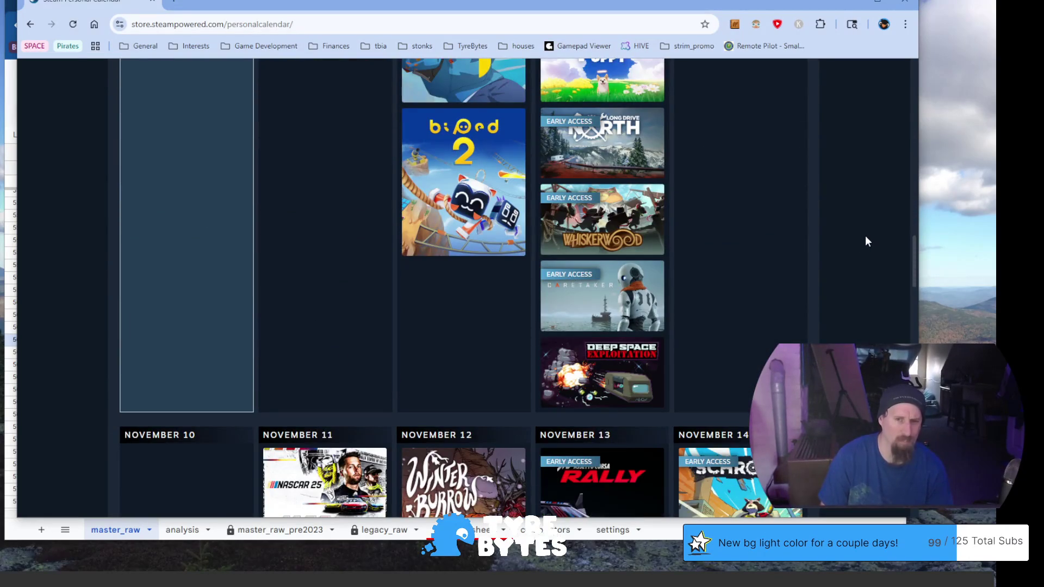
scroll(866, 235, down, 2)
scroll(864, 240, down, 3)
scroll(864, 237, down, 4)
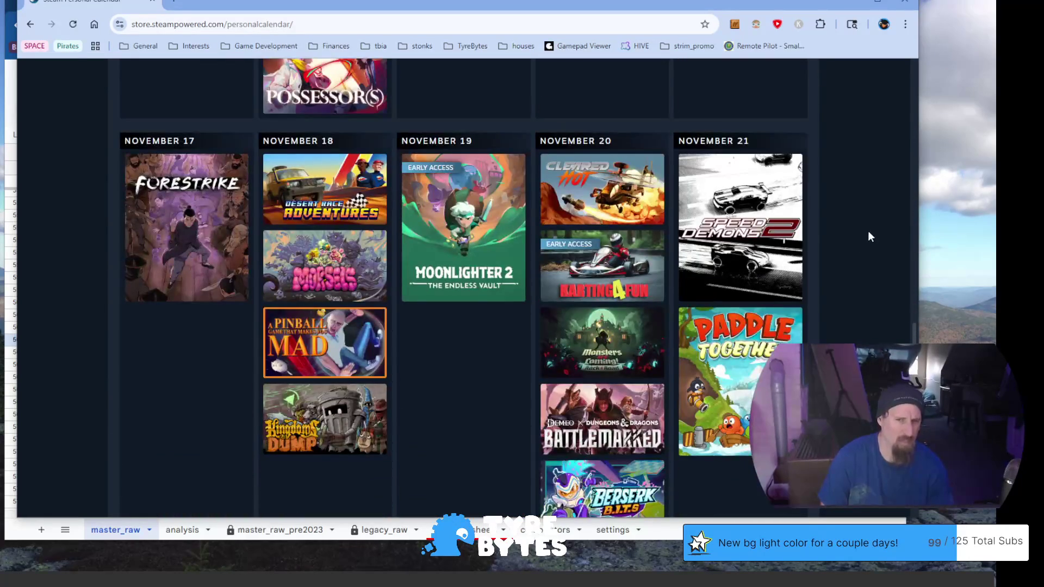
scroll(867, 237, down, 1)
scroll(874, 237, down, 4)
scroll(874, 236, down, 3)
scroll(874, 236, down, 1)
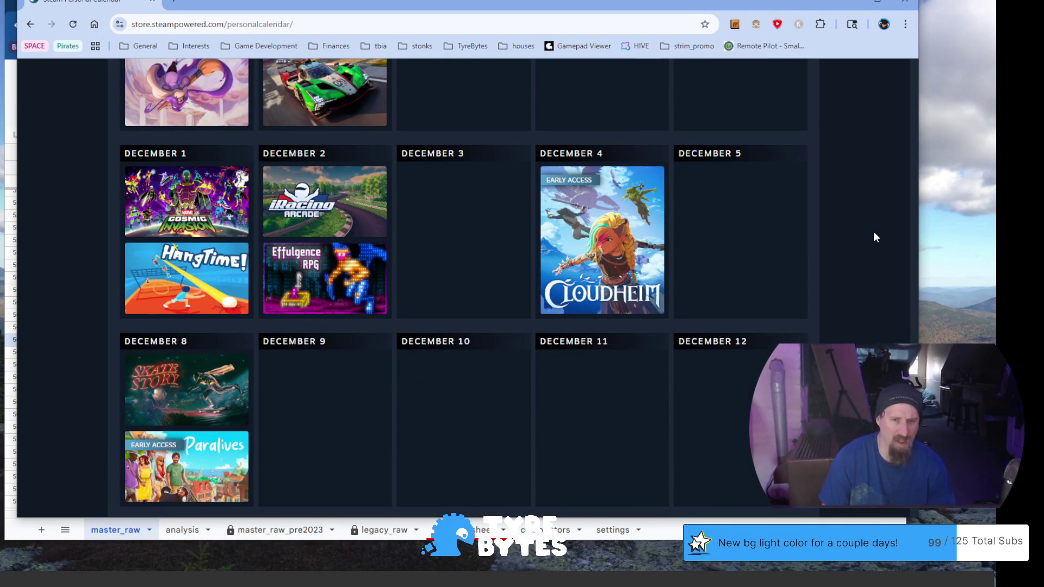
scroll(873, 237, down, 1)
scroll(874, 237, down, 3)
scroll(874, 238, down, 2)
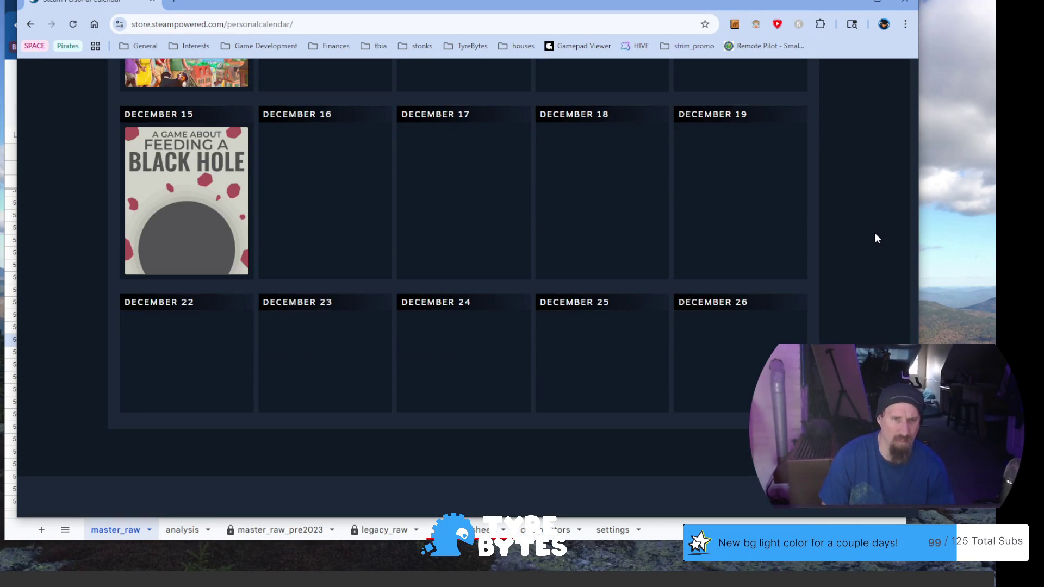
scroll(875, 238, down, 2)
scroll(873, 238, up, 4)
scroll(871, 243, up, 2)
scroll(872, 242, up, 3)
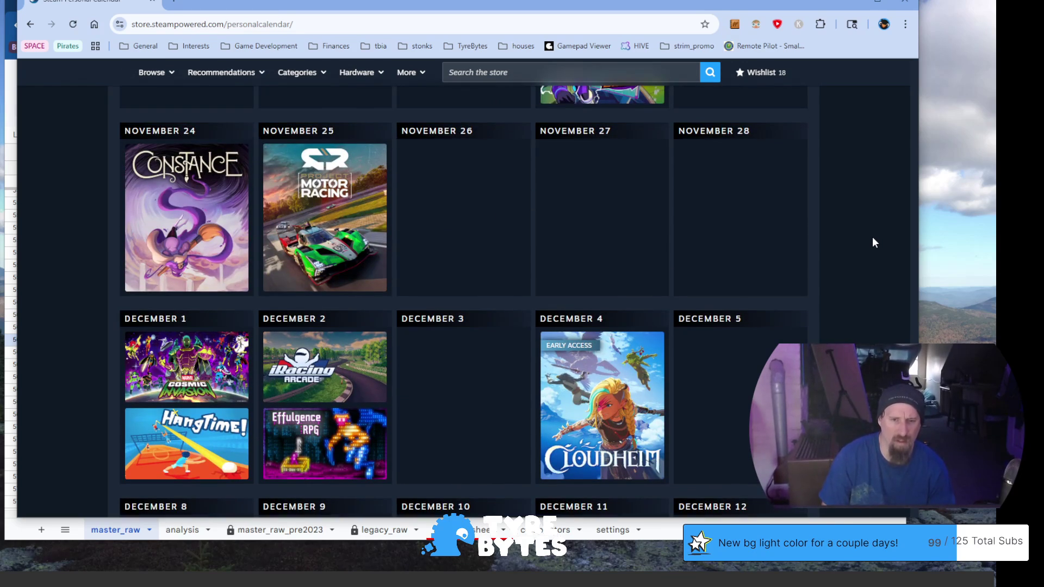
scroll(871, 242, up, 1)
scroll(872, 242, up, 3)
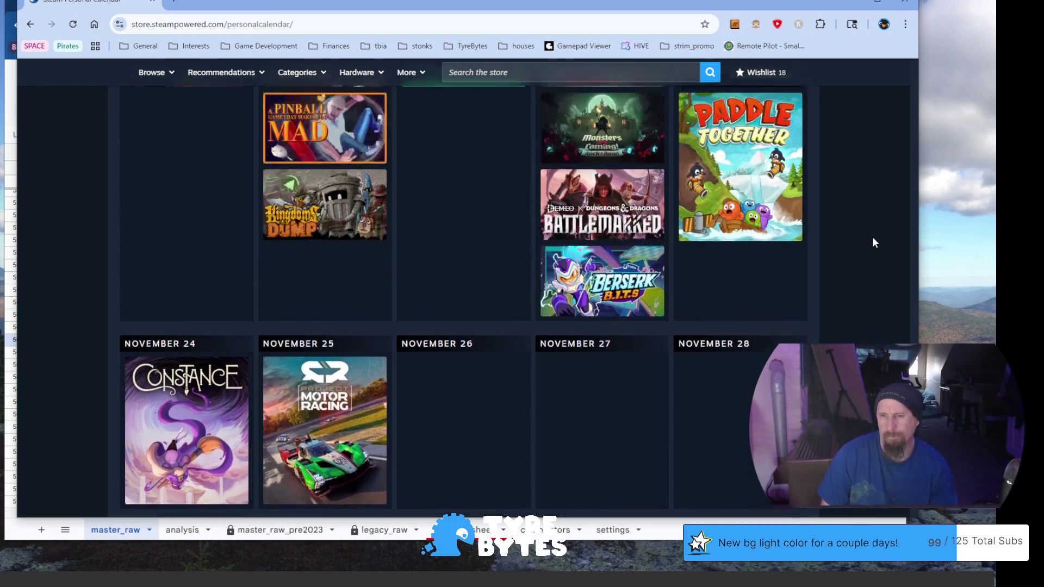
scroll(873, 240, up, 3)
scroll(873, 239, up, 3)
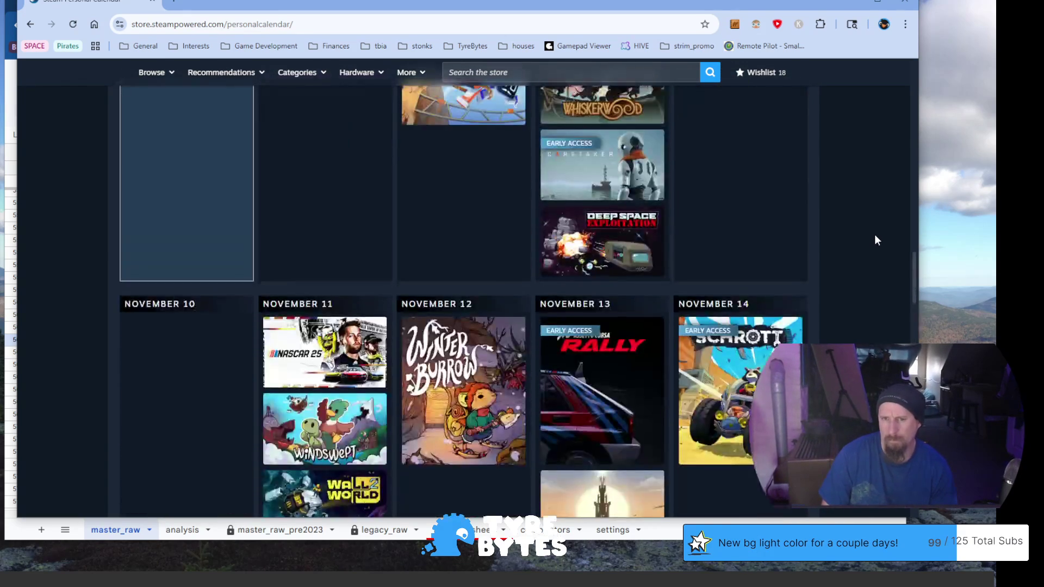
scroll(875, 240, up, 3)
scroll(874, 240, up, 3)
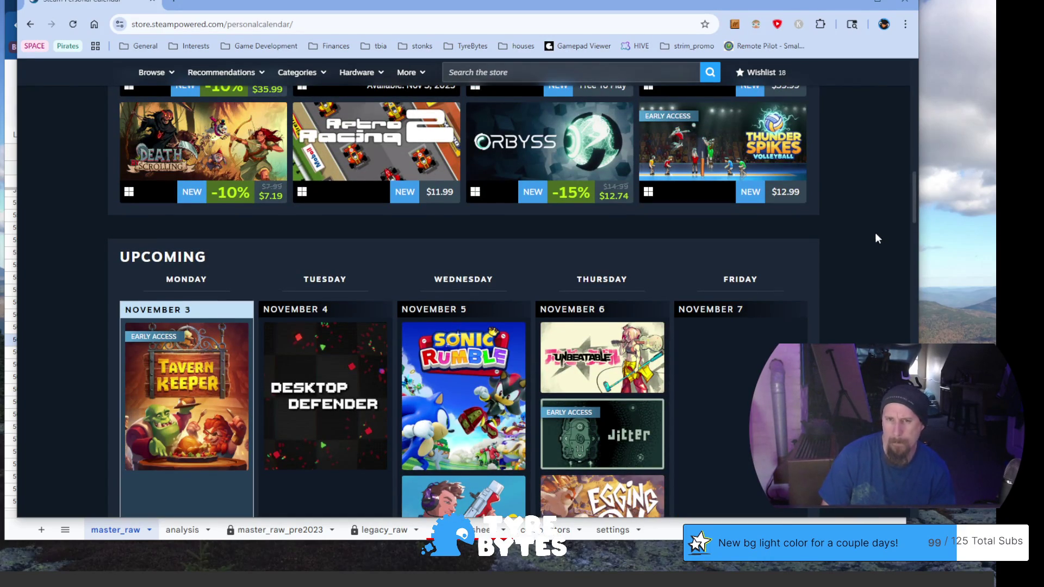
scroll(873, 232, up, 3)
scroll(874, 231, up, 2)
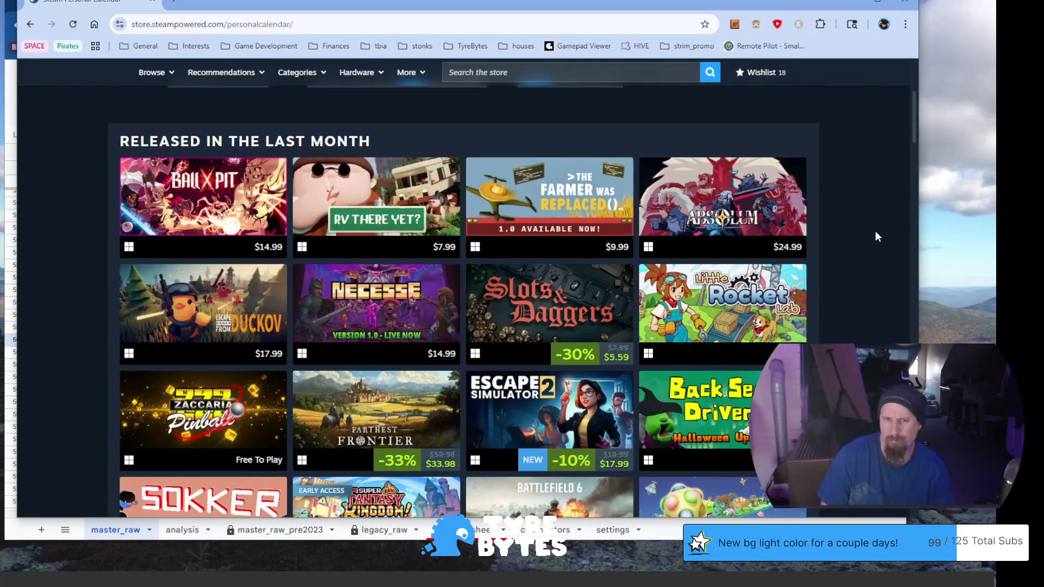
scroll(876, 237, down, 5)
scroll(878, 239, down, 3)
scroll(879, 240, down, 1)
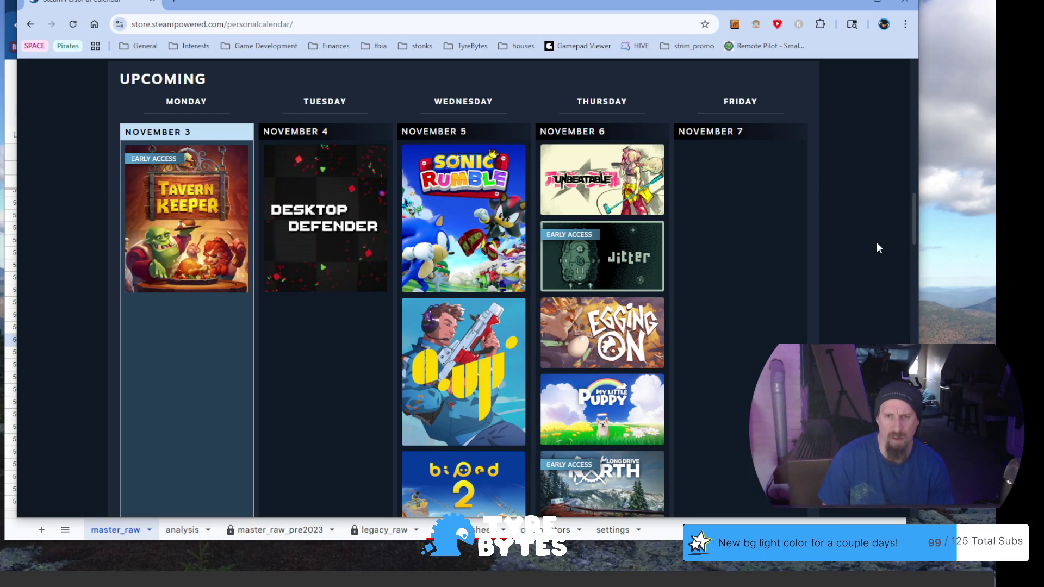
scroll(877, 246, down, 5)
scroll(880, 247, down, 3)
scroll(881, 248, down, 5)
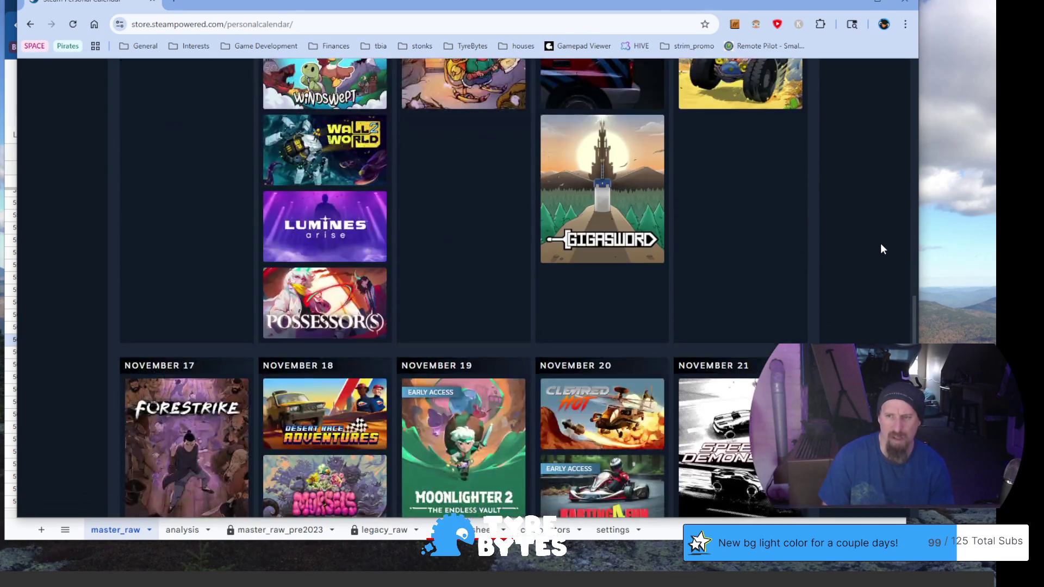
scroll(881, 249, up, 1)
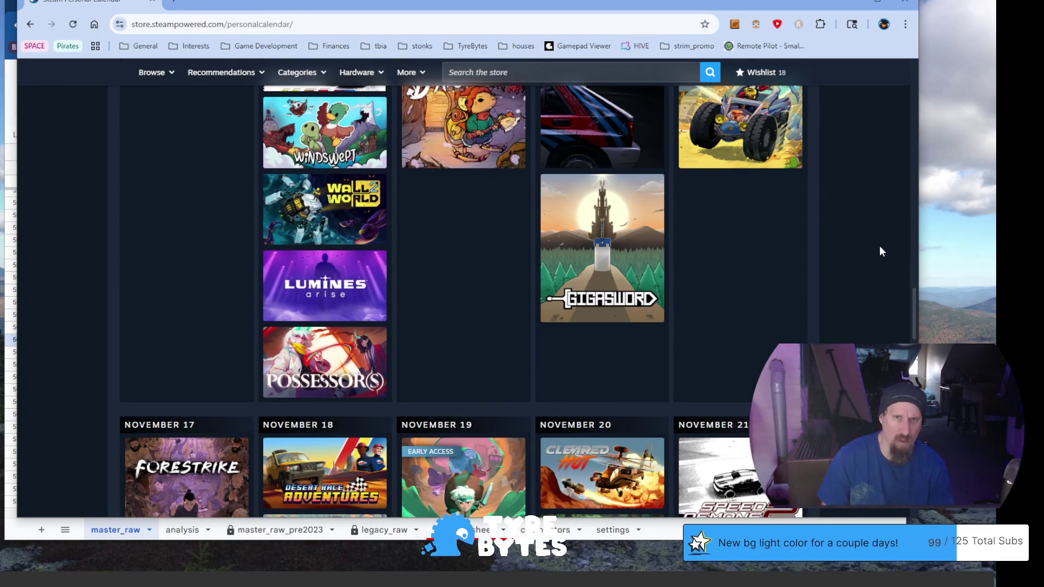
scroll(878, 246, up, 2)
scroll(875, 247, up, 3)
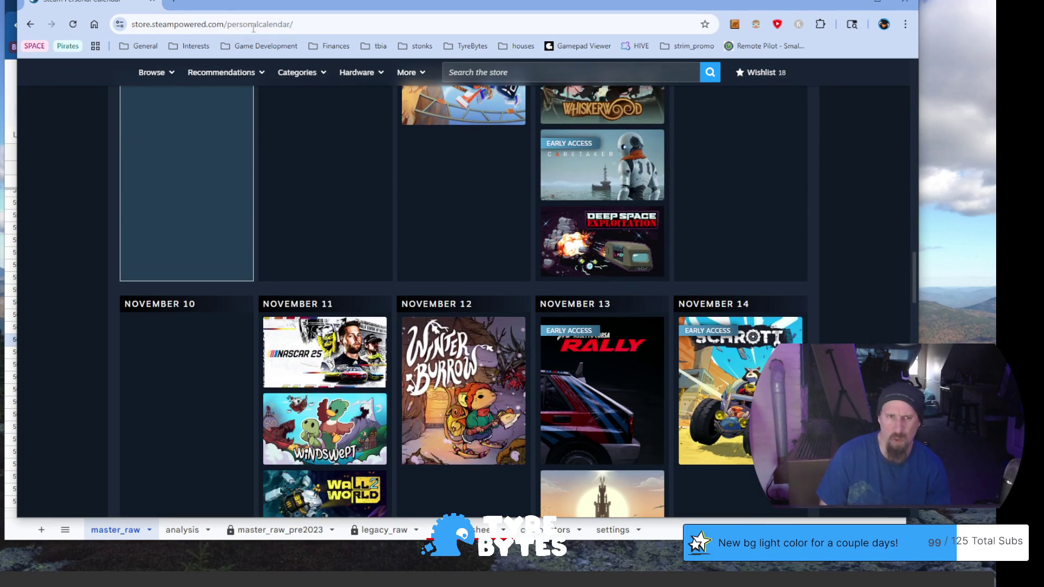
click(152, 4)
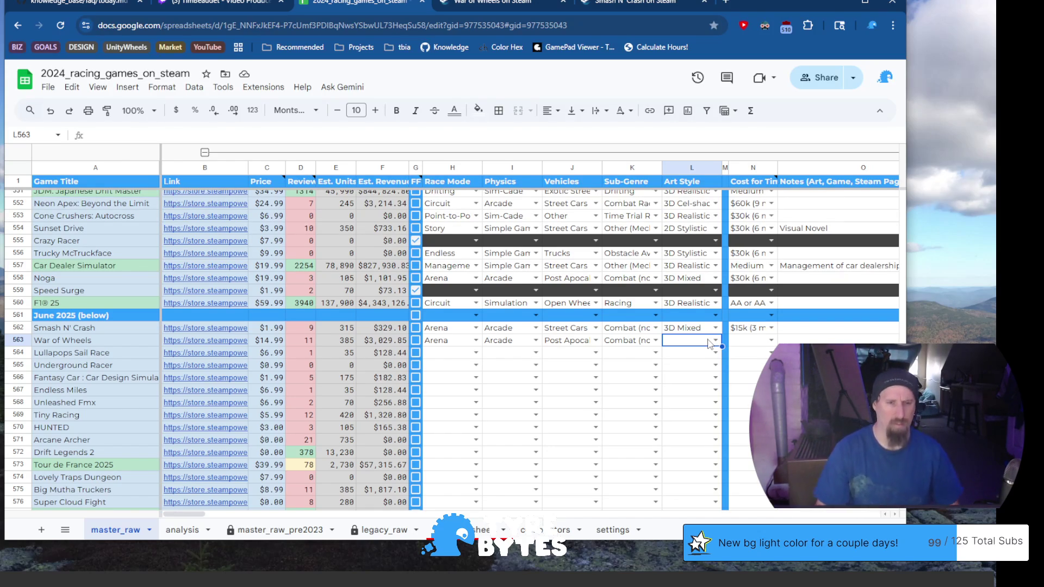
click(713, 340)
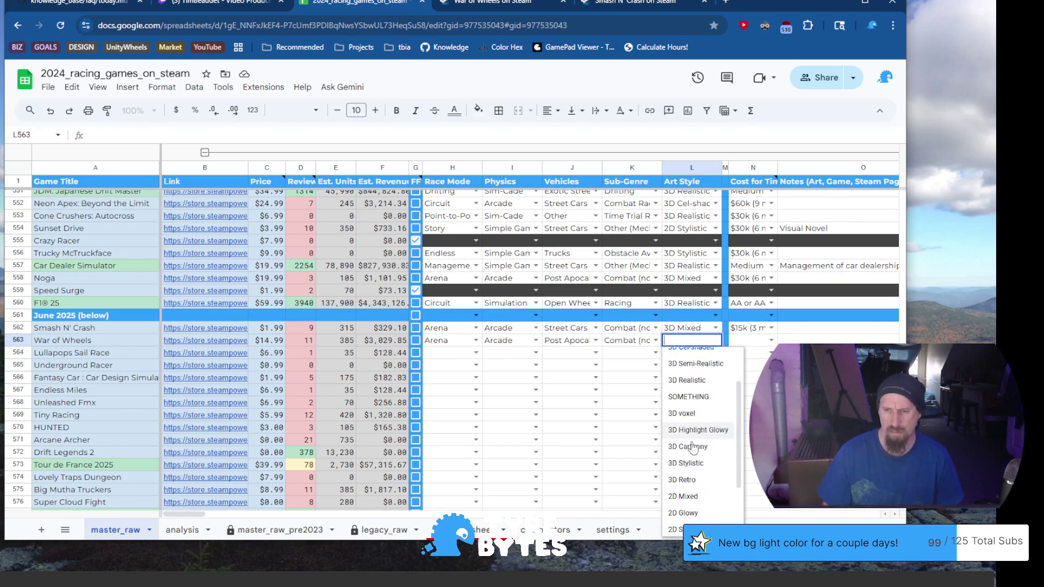
scroll(697, 456, down, 3)
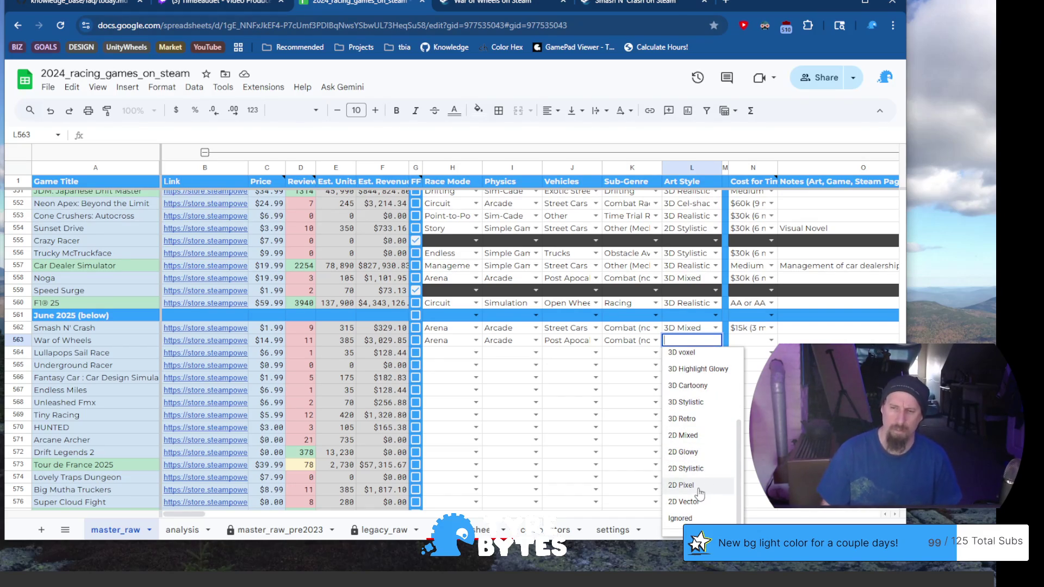
scroll(706, 481, down, 1)
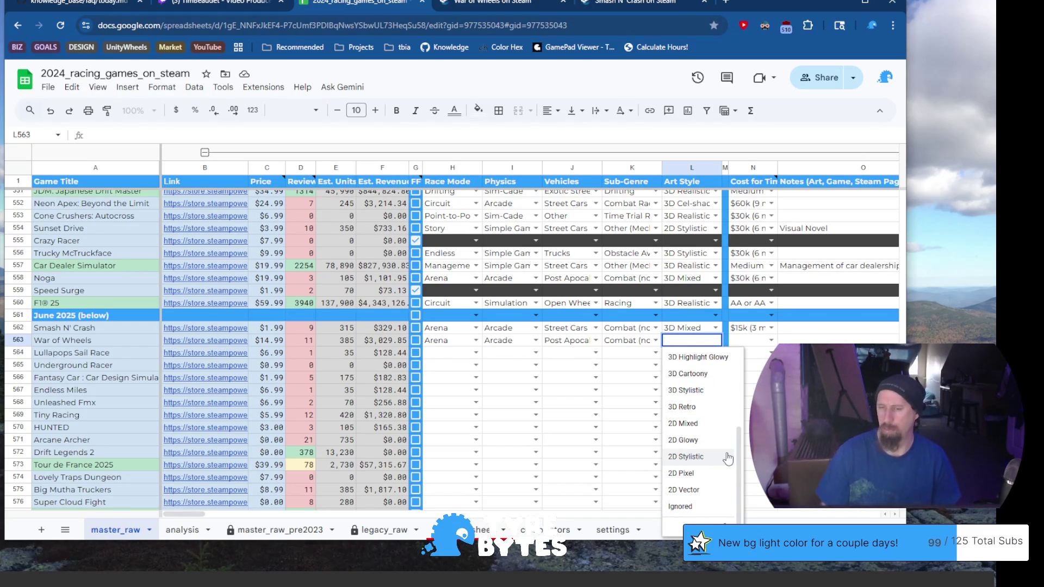
Set row 563's Art Style to 3D Stylistic and cost to $60k (9 month), then move to row 564.
click(700, 392)
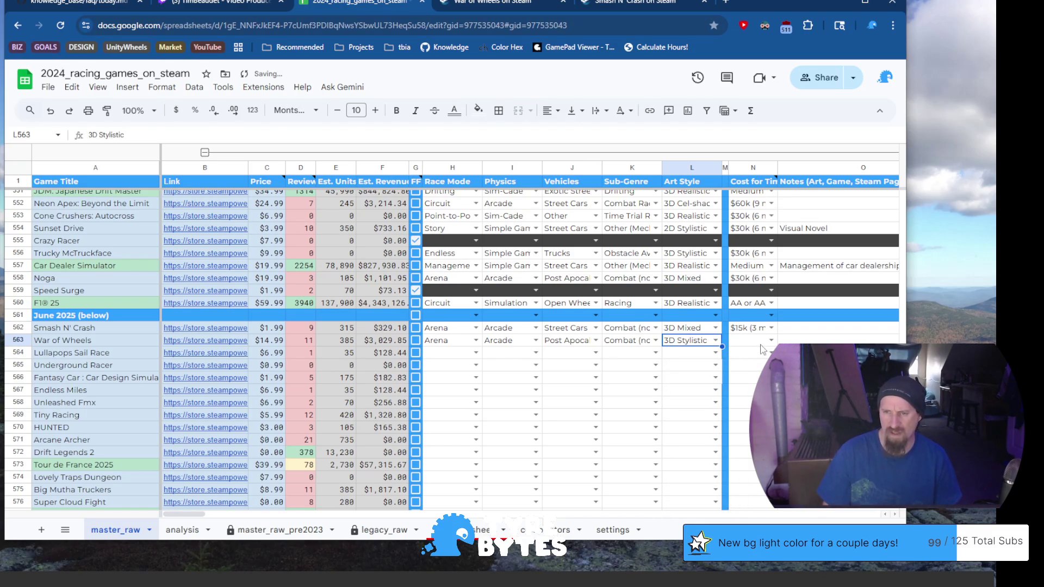
click(772, 341)
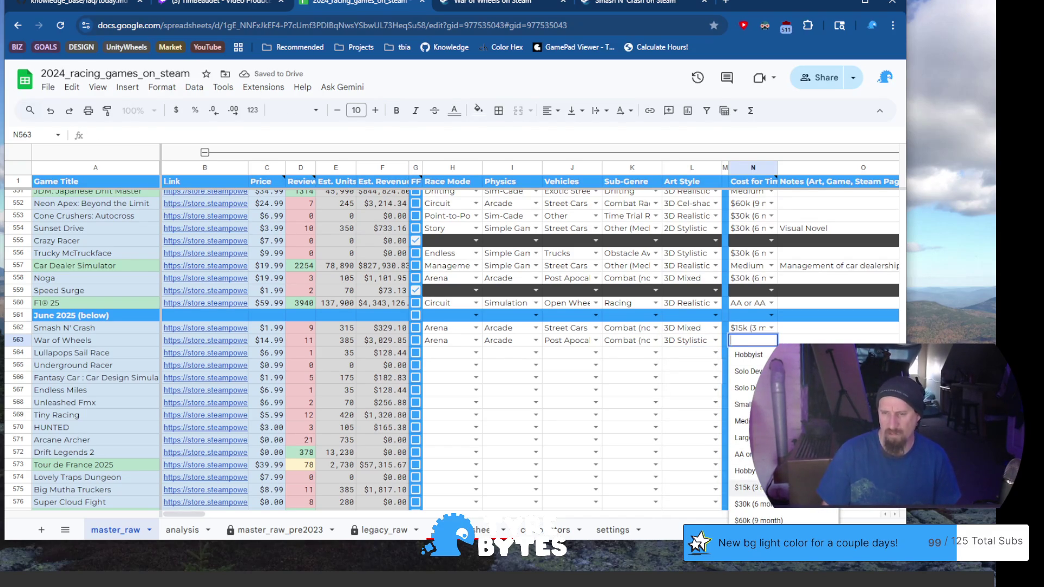
scroll(751, 482, down, 2)
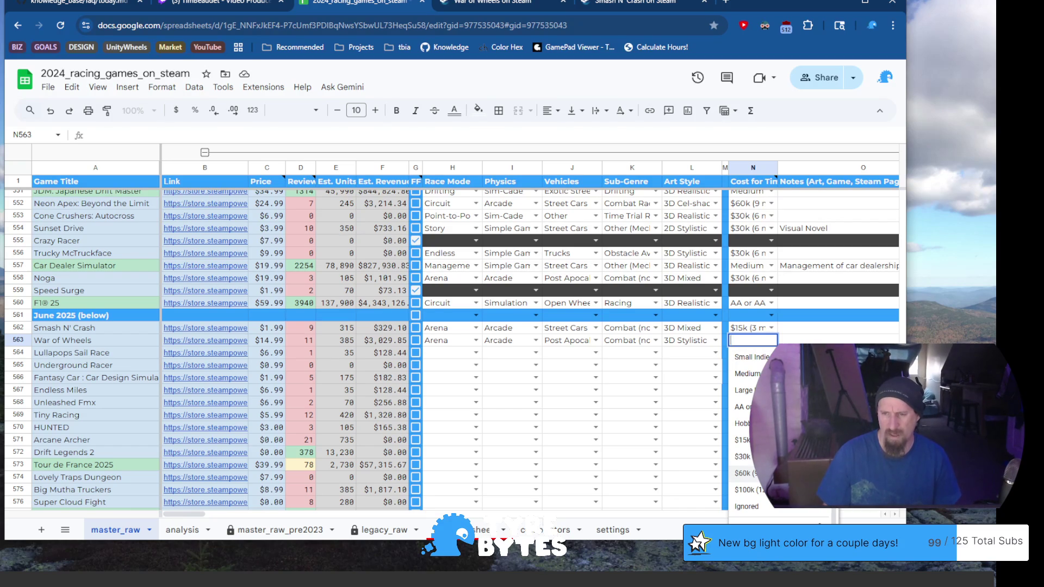
click(746, 473)
click(816, 352)
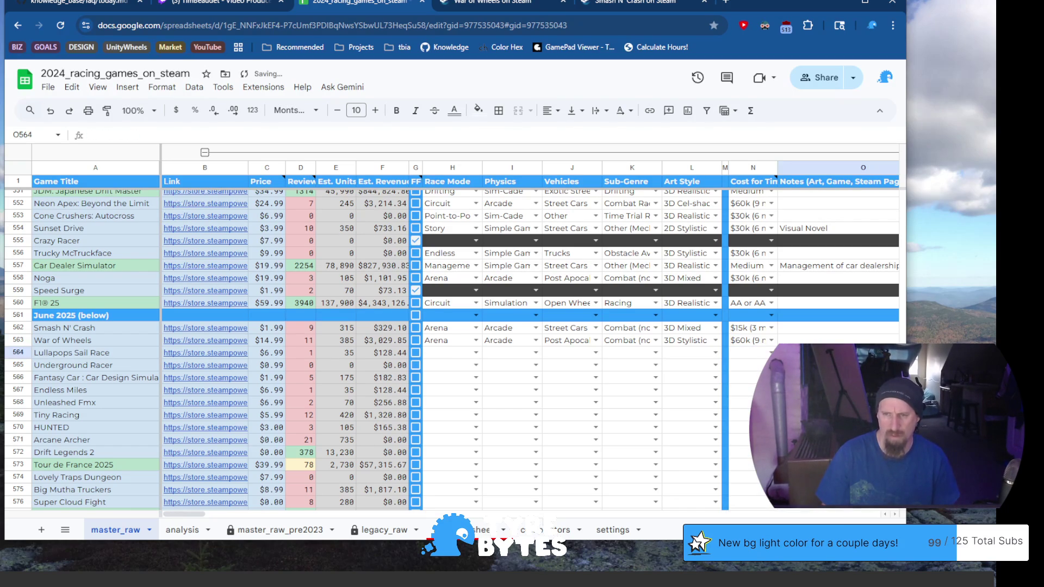
Open the Lullapops Sail Race store page from its link in B564.
click(78, 359)
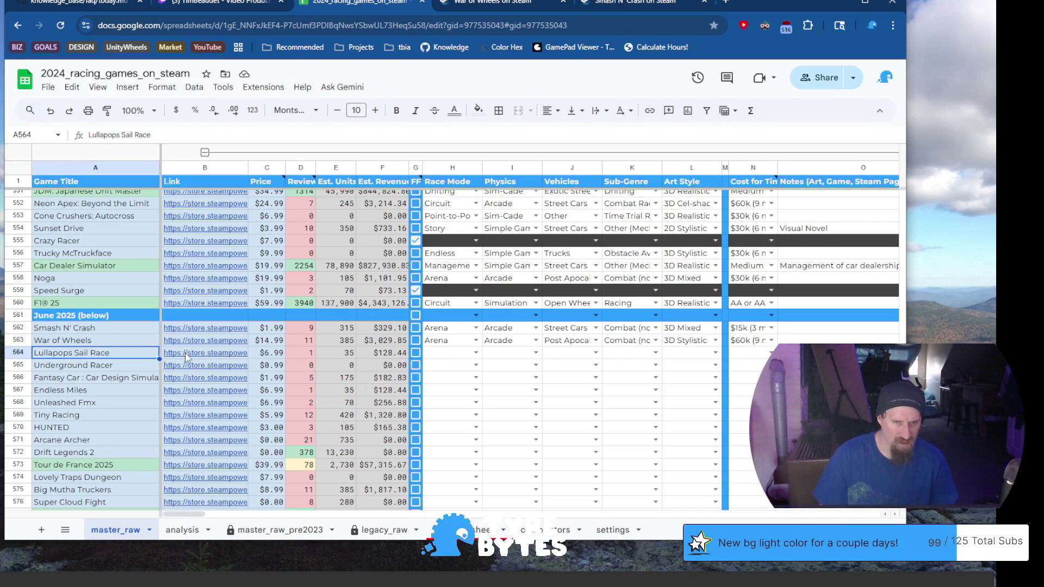
click(182, 357)
click(238, 376)
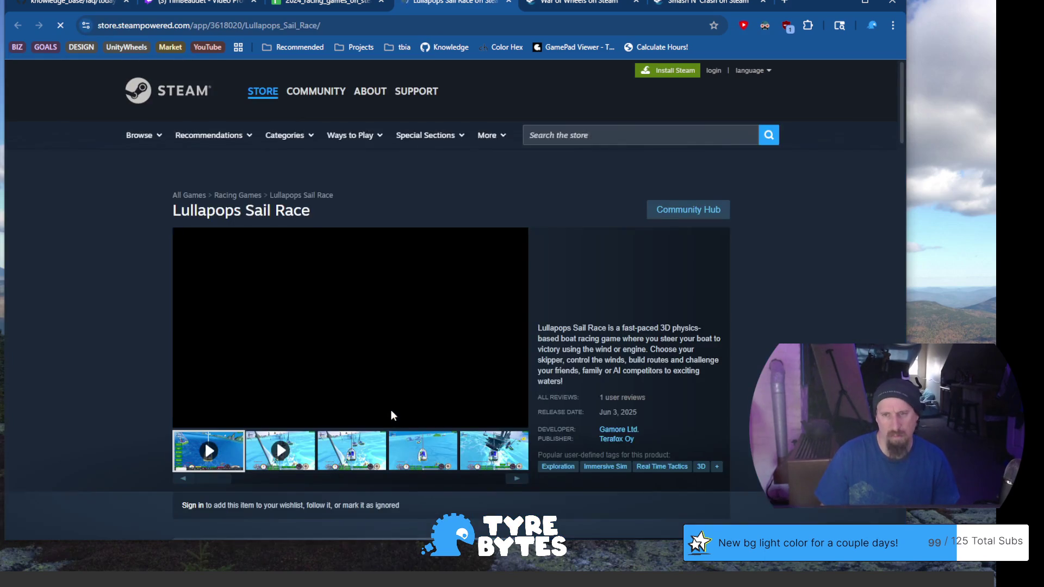
Step through the game's screenshots in the media carousel to the end.
click(351, 460)
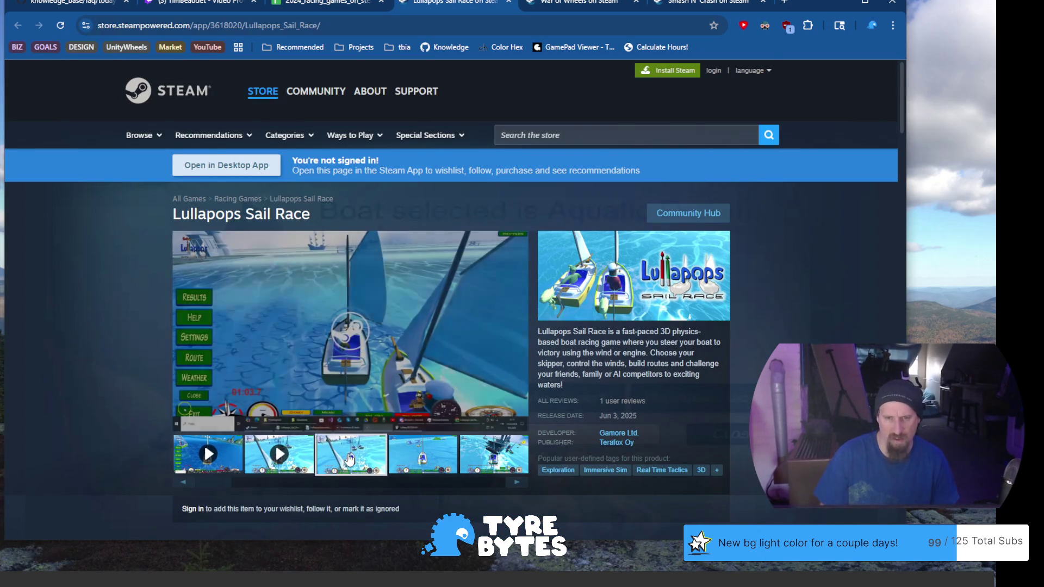
click(430, 453)
click(475, 449)
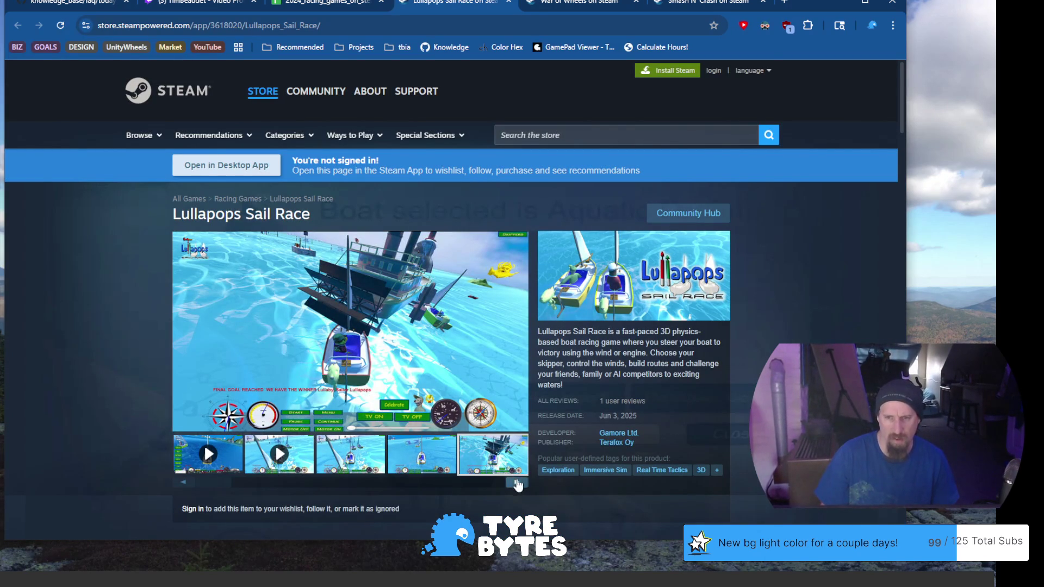
click(517, 483)
click(518, 484)
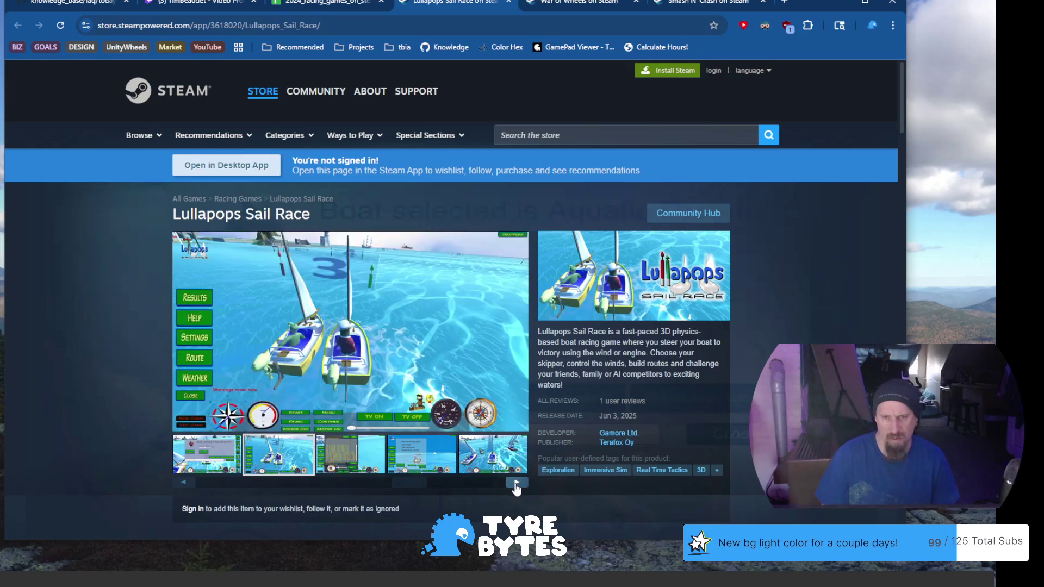
click(517, 484)
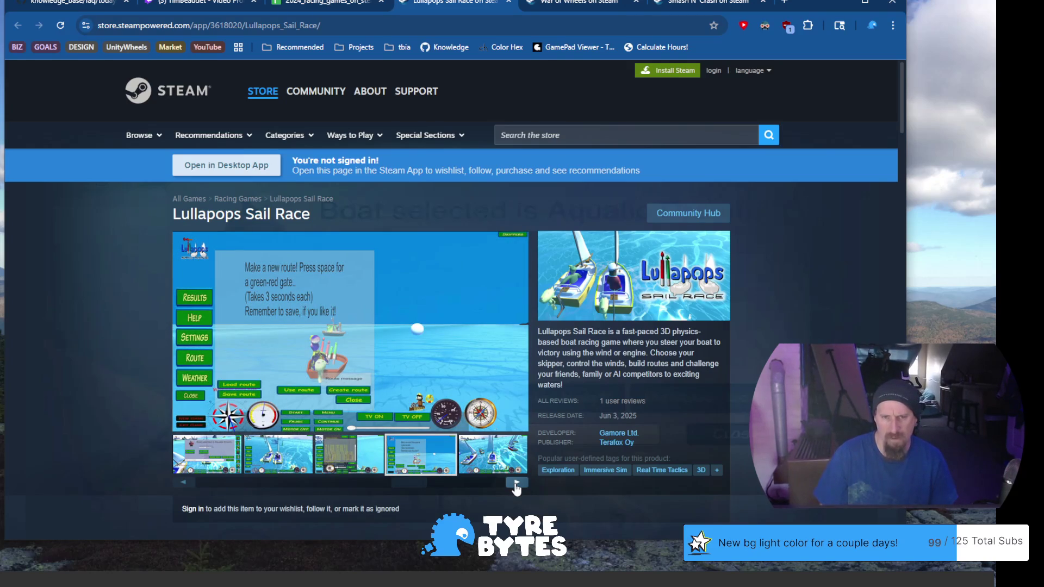
click(517, 485)
click(517, 484)
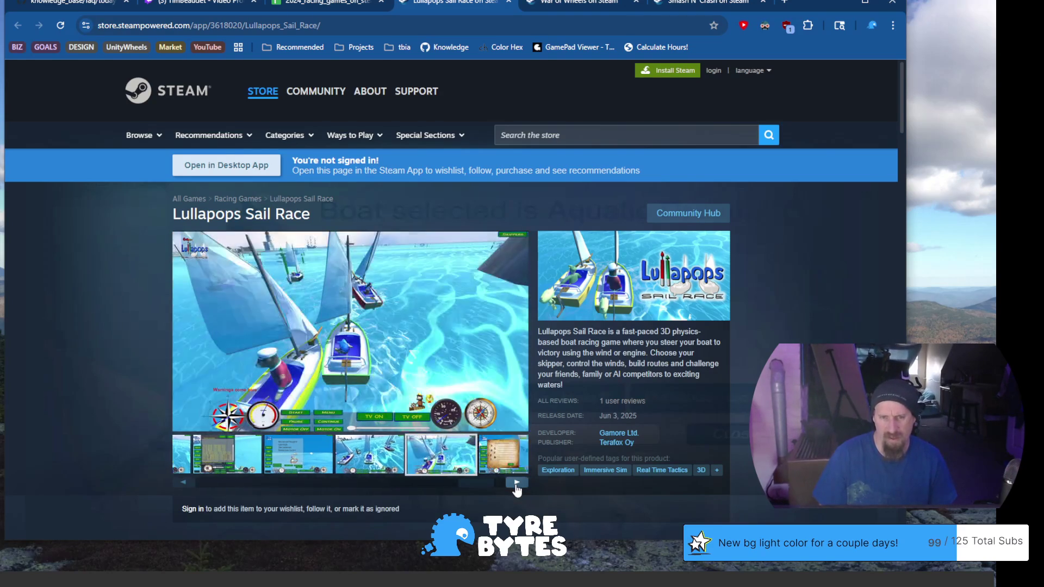
click(517, 486)
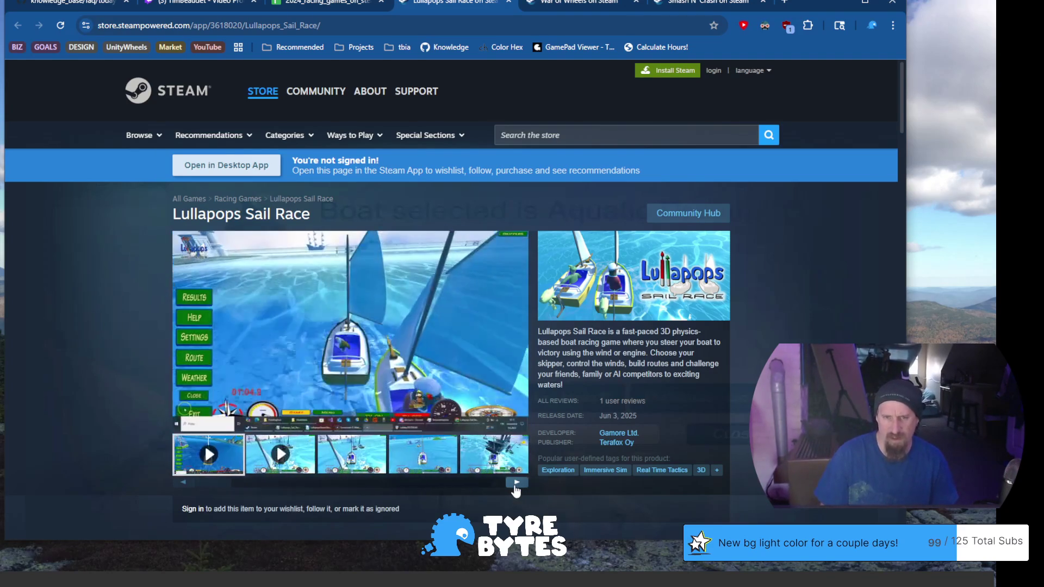
Watch the gameplay trailer, then continue through the next screenshots.
click(517, 484)
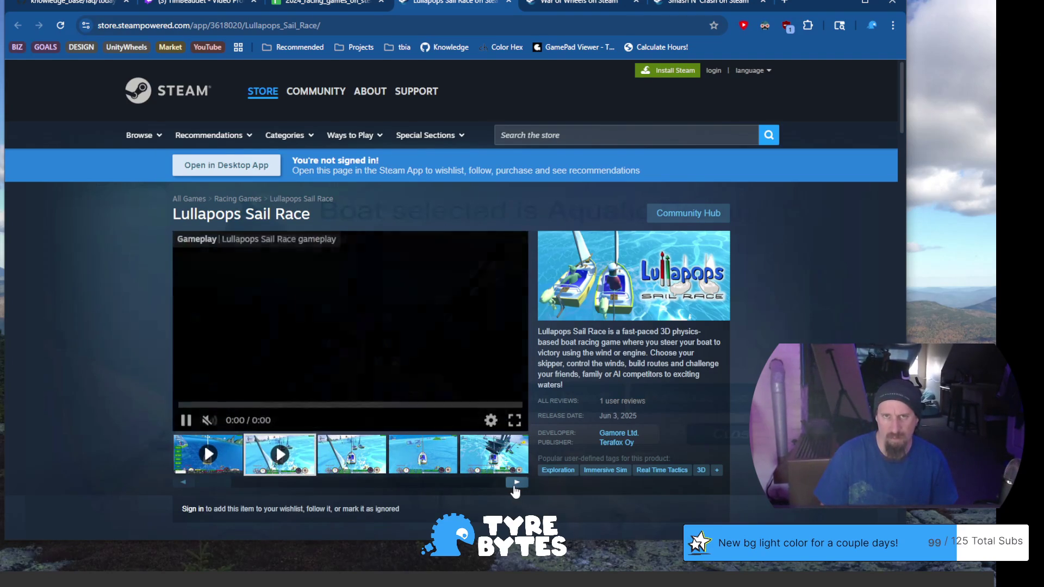
click(515, 486)
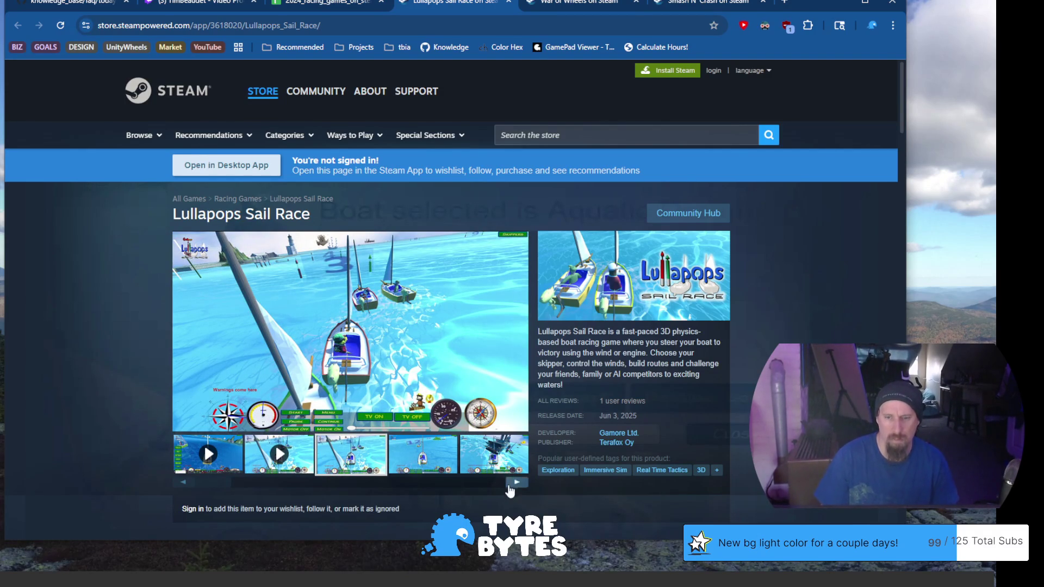
click(514, 486)
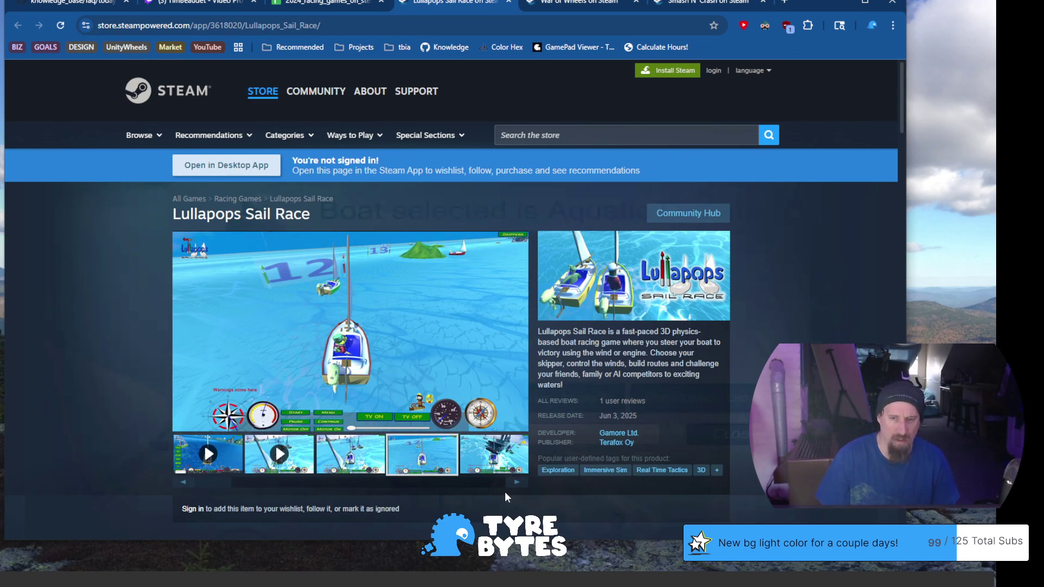
click(514, 486)
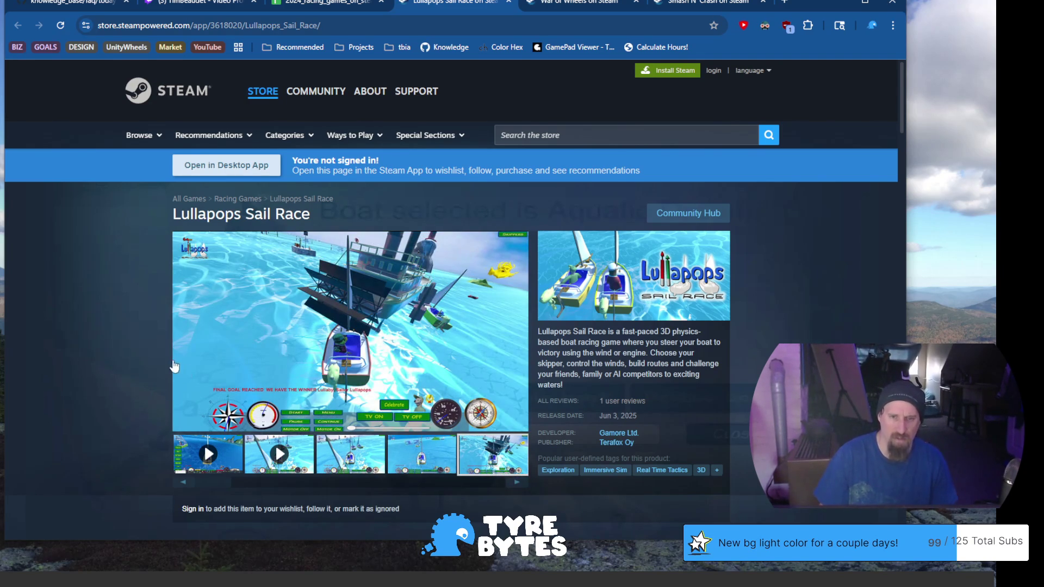
scroll(174, 366, down, 3)
scroll(175, 366, down, 4)
scroll(174, 371, down, 1)
scroll(174, 380, down, 2)
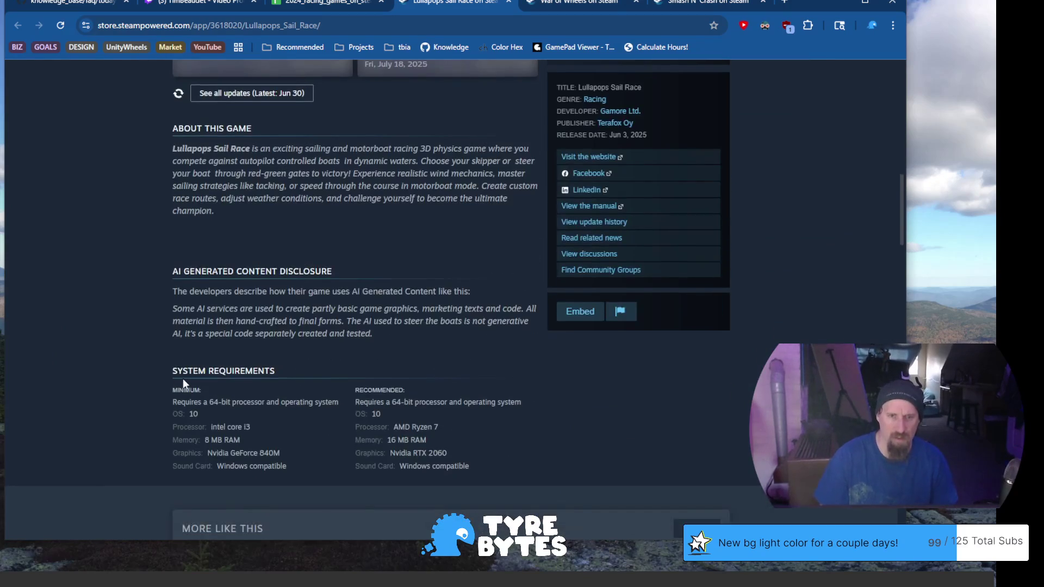
scroll(182, 381, down, 1)
scroll(188, 386, up, 1)
scroll(185, 407, up, 2)
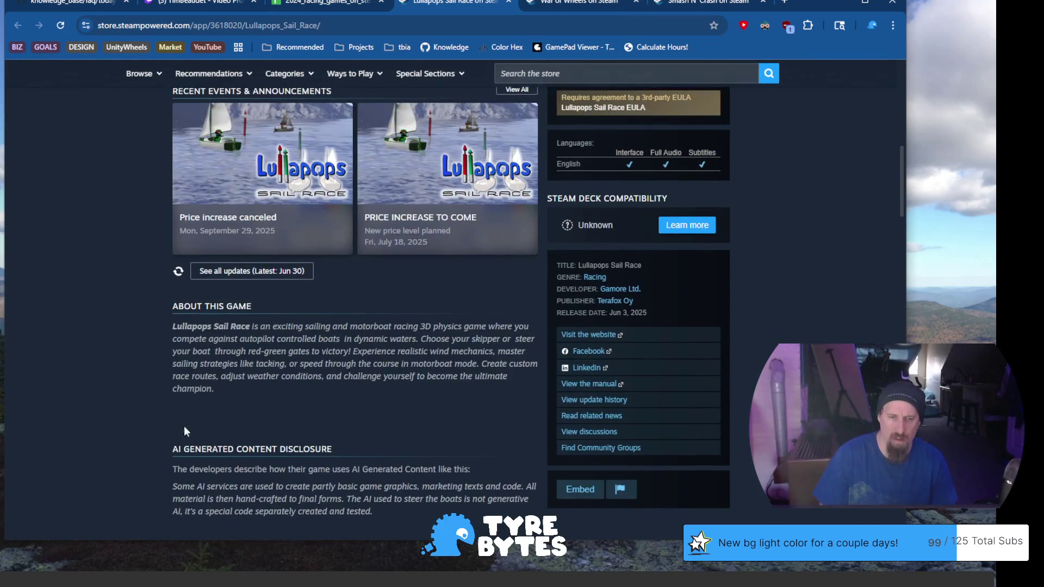
Highlight the AI-generated content disclosure, including the boat-steering AI sentence.
drag(190, 495, 430, 489)
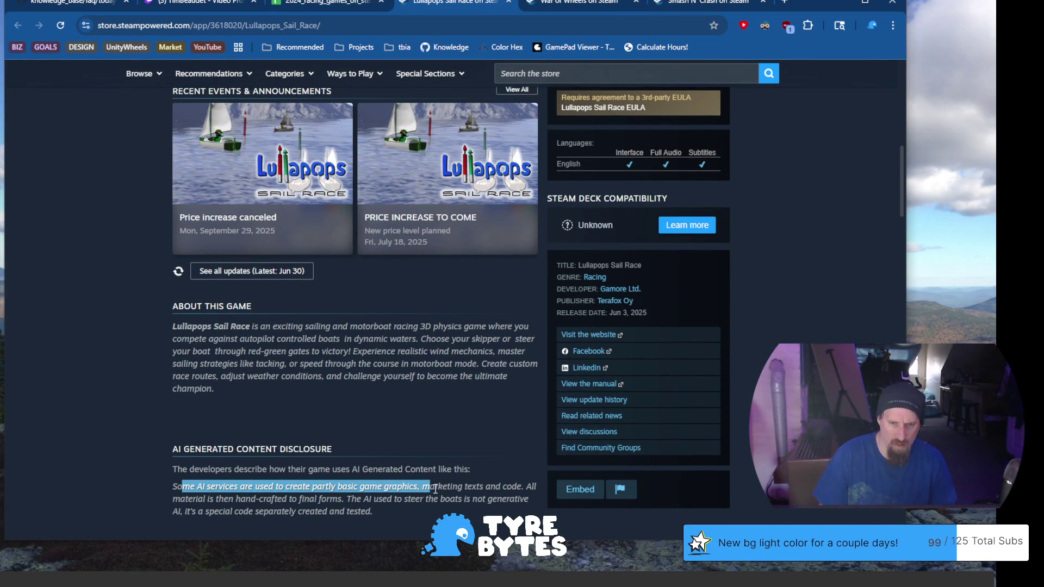
drag(429, 489, 324, 510)
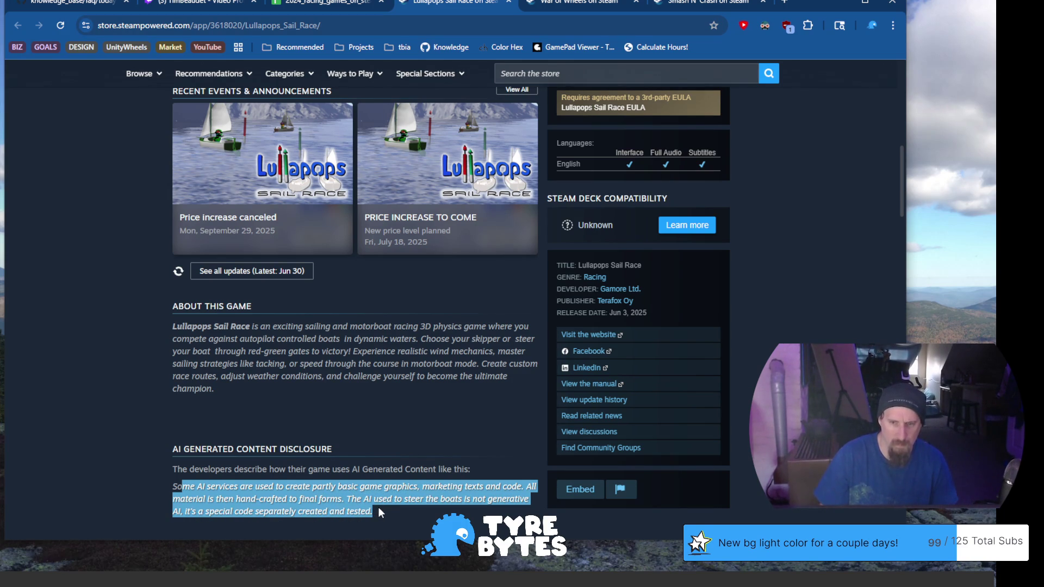
drag(378, 508, 371, 511)
drag(384, 505, 310, 490)
scroll(287, 498, up, 3)
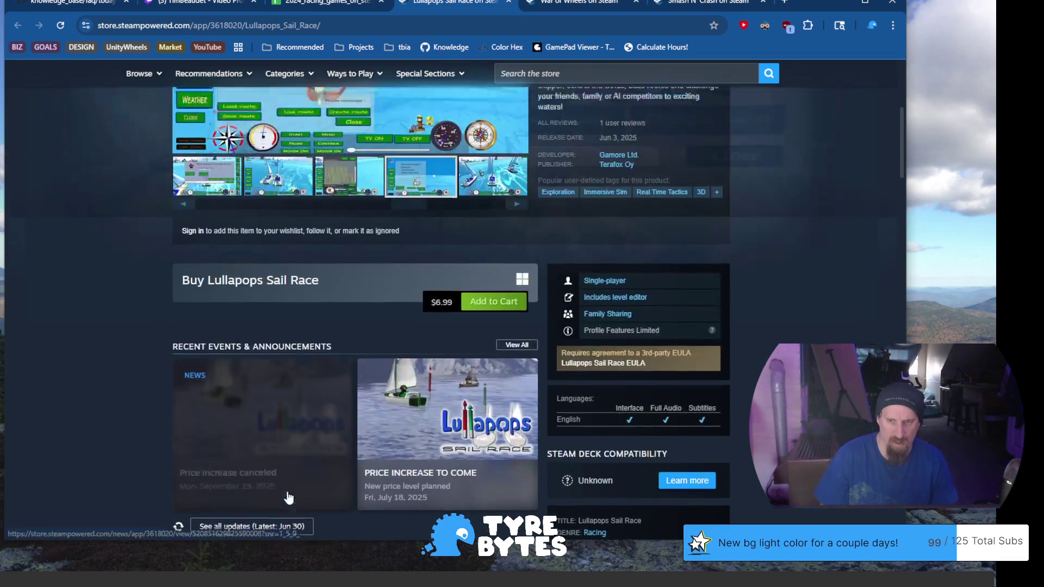
scroll(287, 498, up, 3)
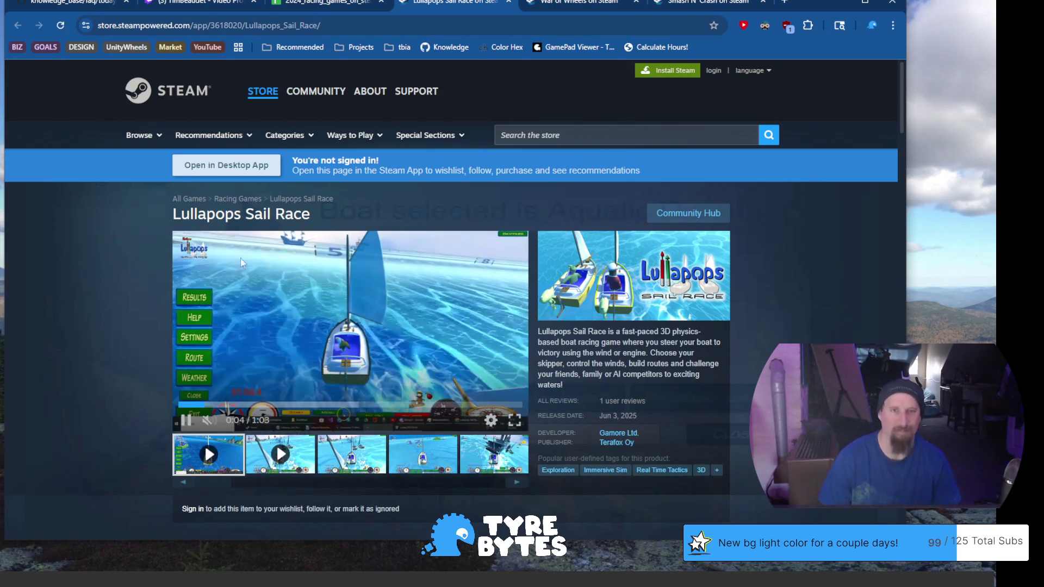
Select the store page's address, dismiss suggestions, and return to the spreadsheet.
click(384, 26)
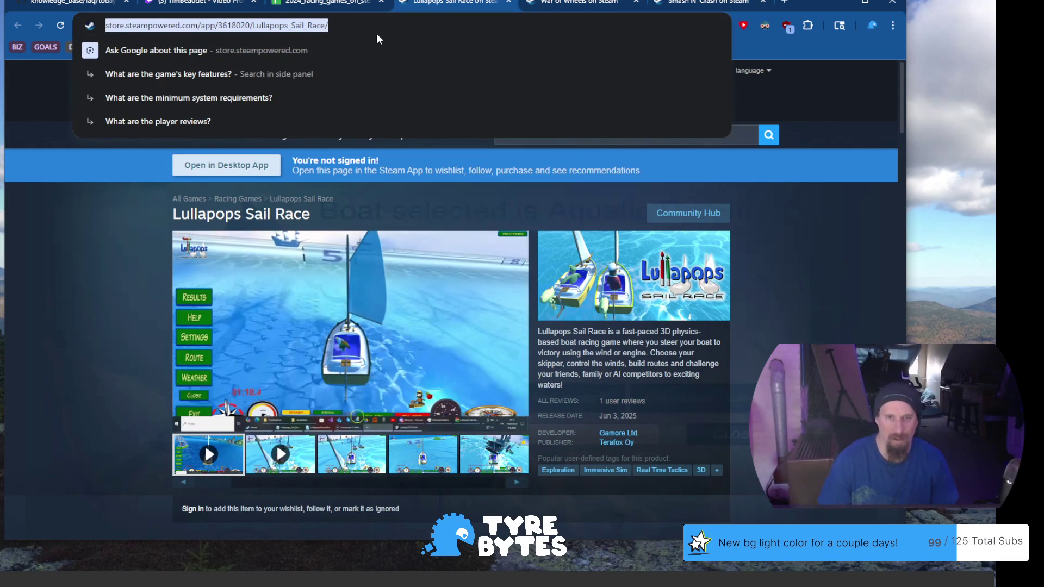
scroll(139, 340, down, 1)
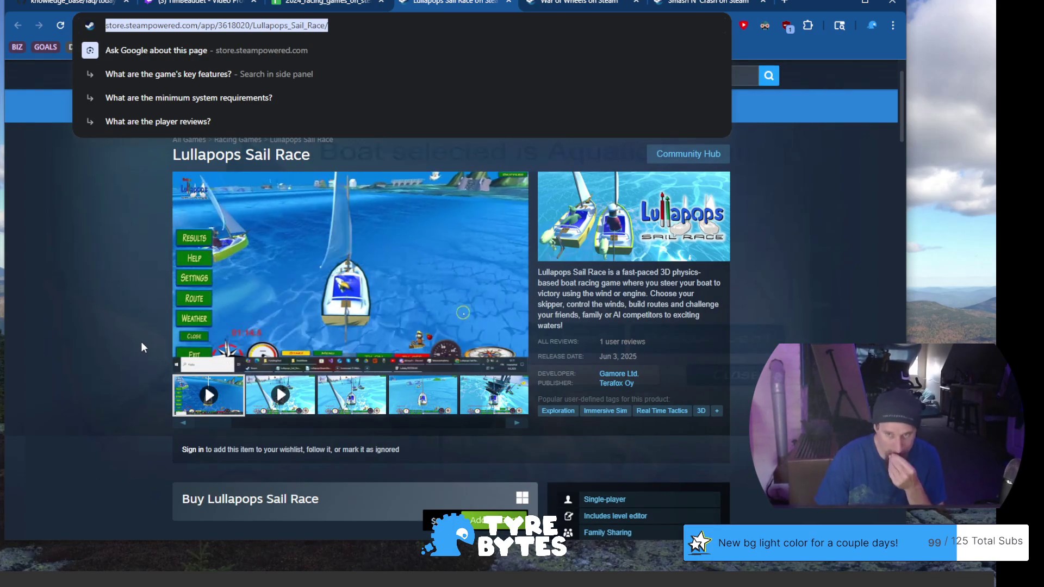
scroll(140, 343, down, 4)
scroll(141, 336, down, 2)
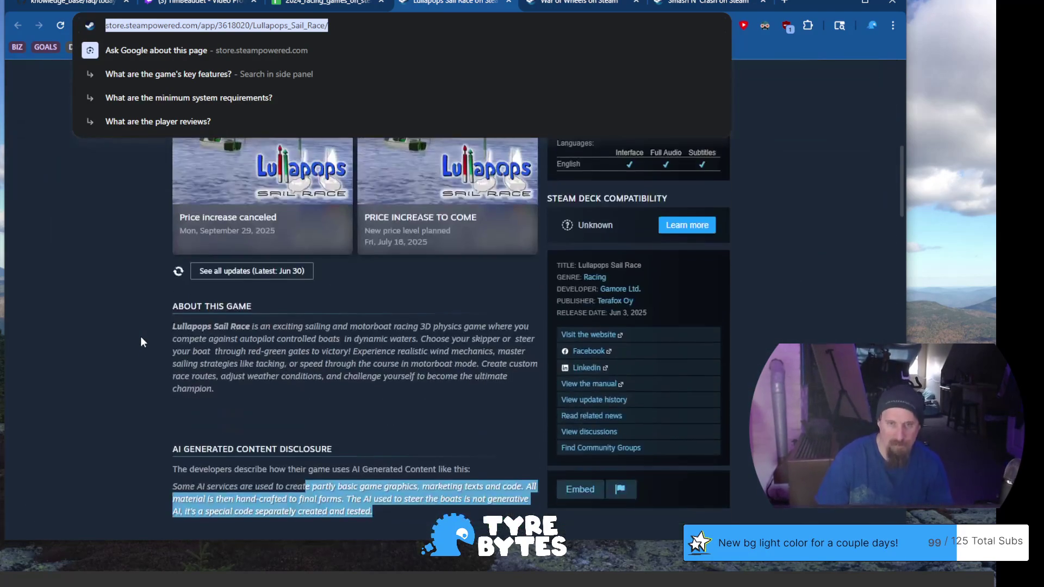
scroll(140, 336, up, 1)
scroll(139, 336, down, 4)
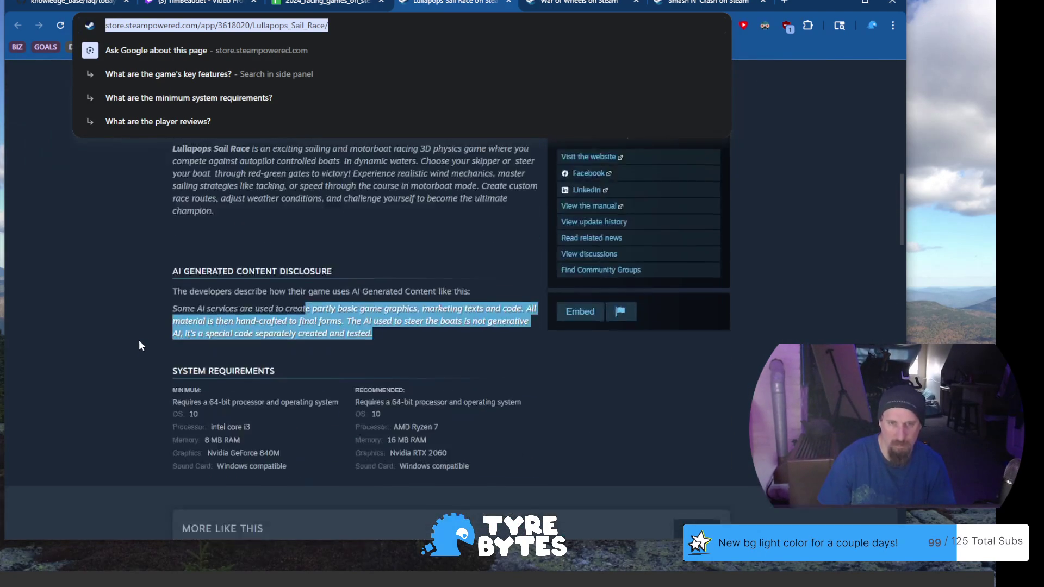
scroll(139, 340, up, 3)
scroll(138, 341, up, 5)
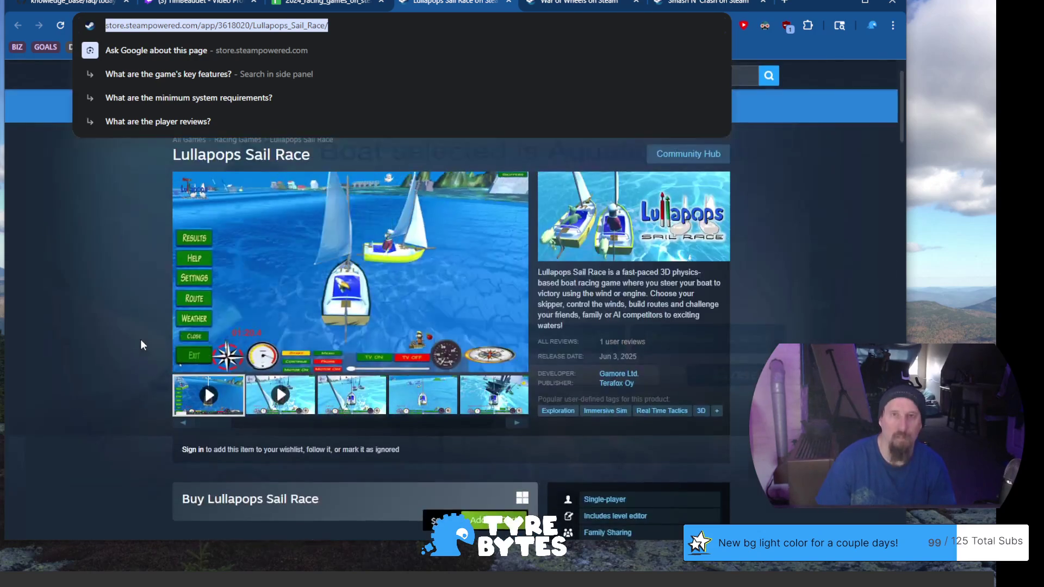
scroll(141, 340, up, 1)
click(88, 294)
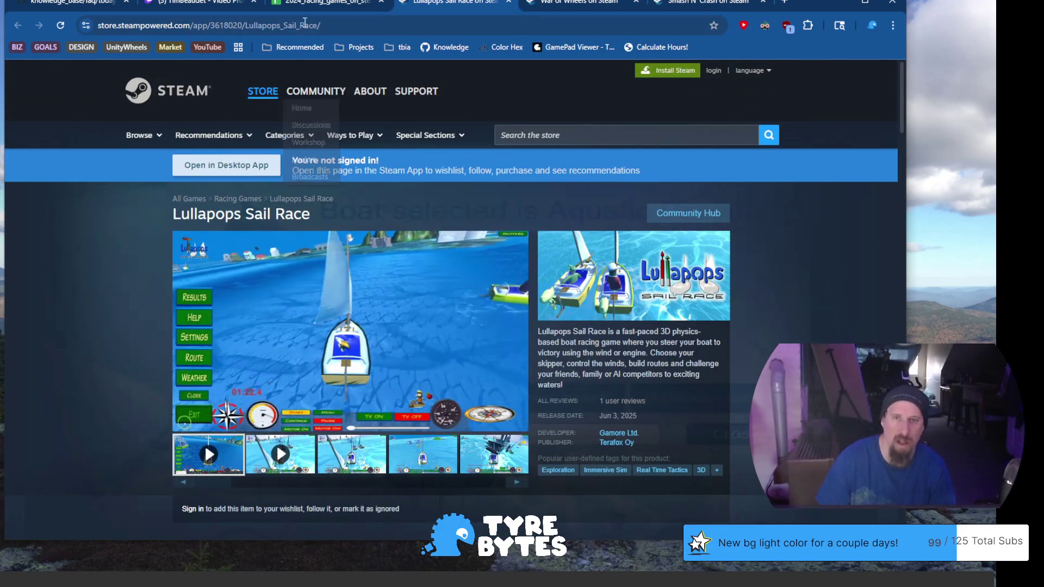
click(327, 3)
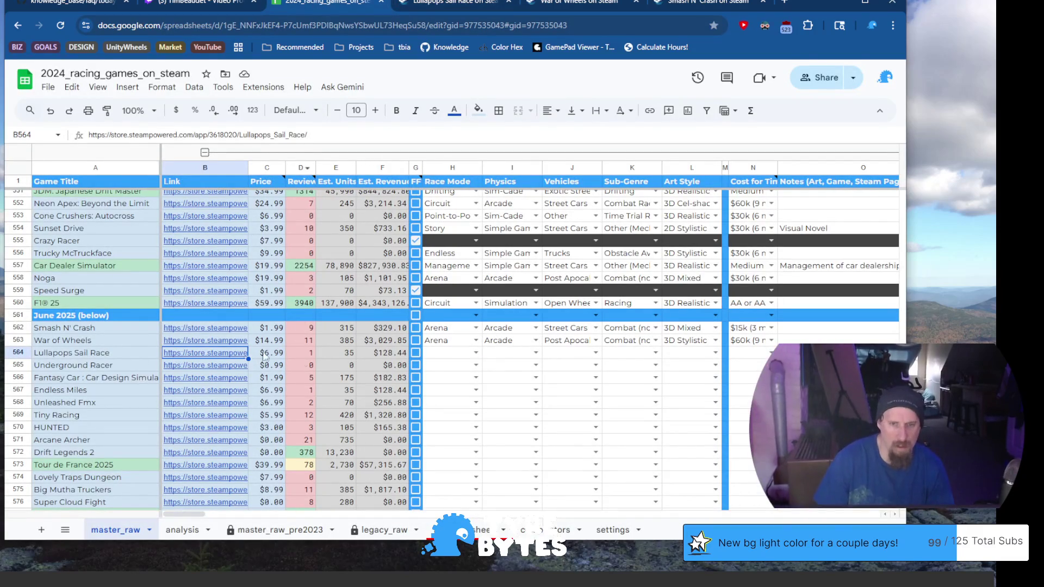
Fill Lullapops Sail Race's race mode, Arcade physics, Sailing / Boats vehicles and Racing sub-genre.
click(455, 357)
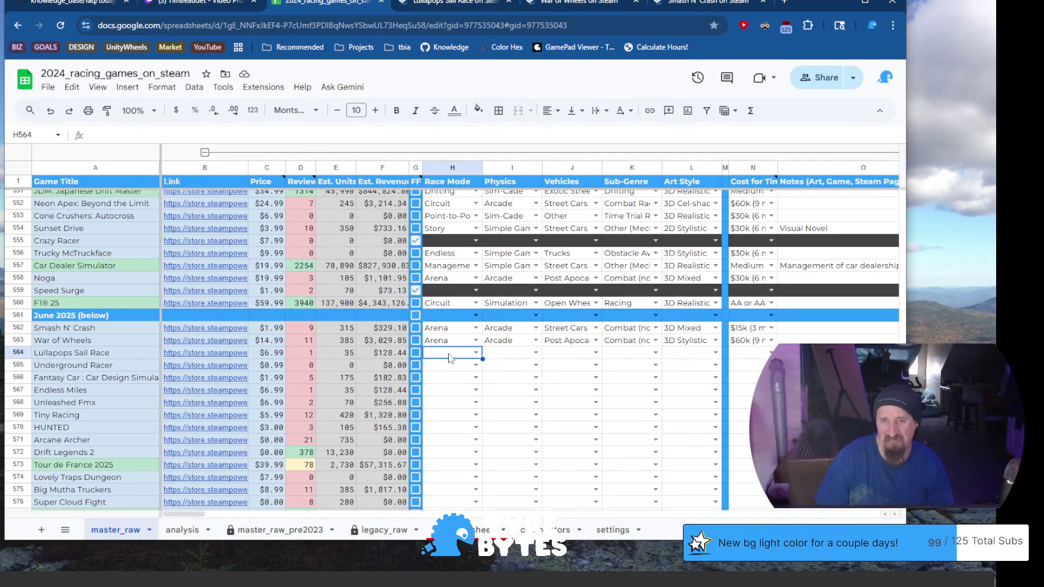
text(p)
key(Tab)
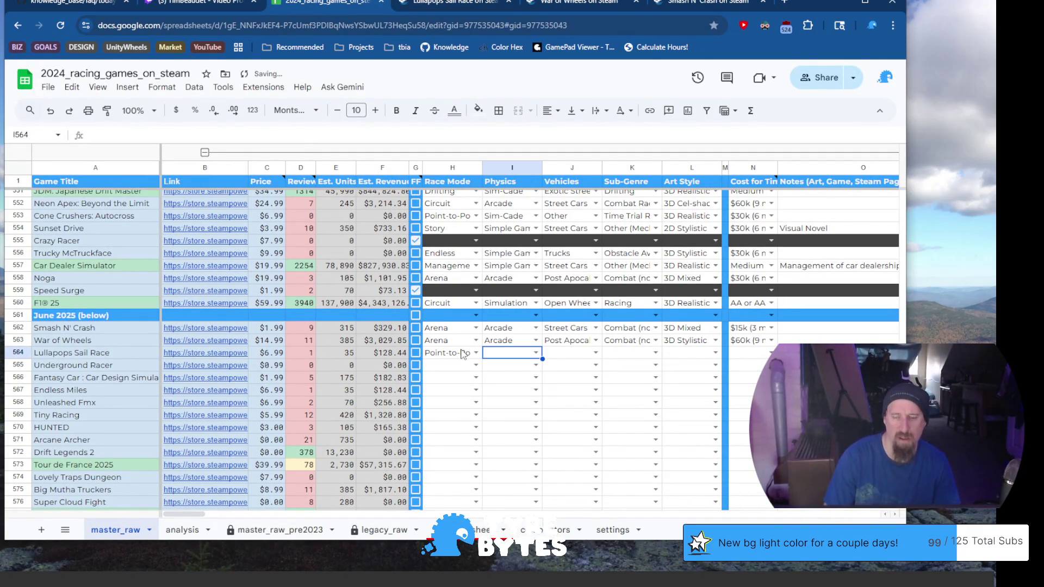
text(a)
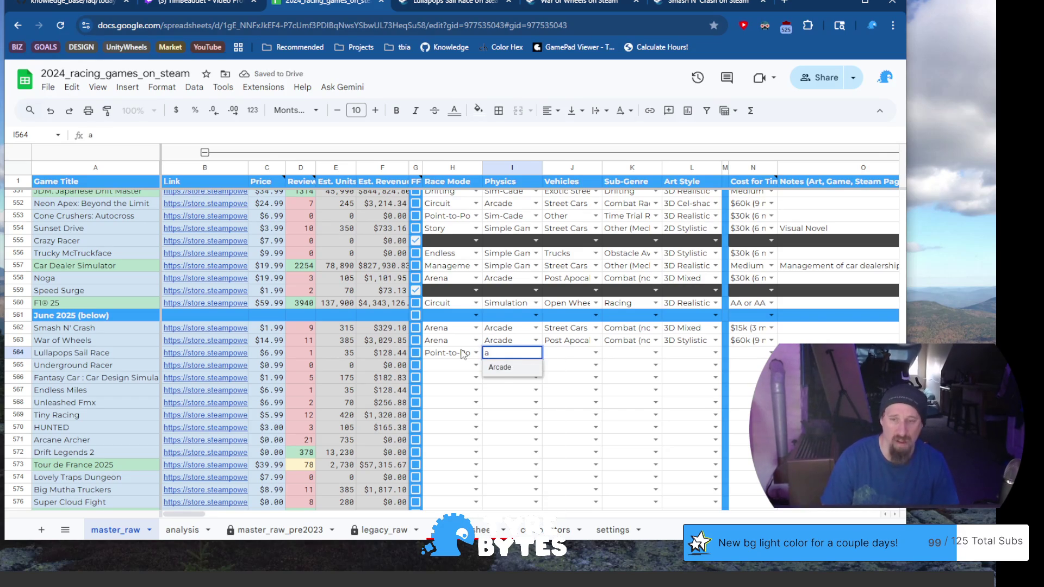
key(Tab)
text(S)
key(Down)
key(Down)
key(Tab)
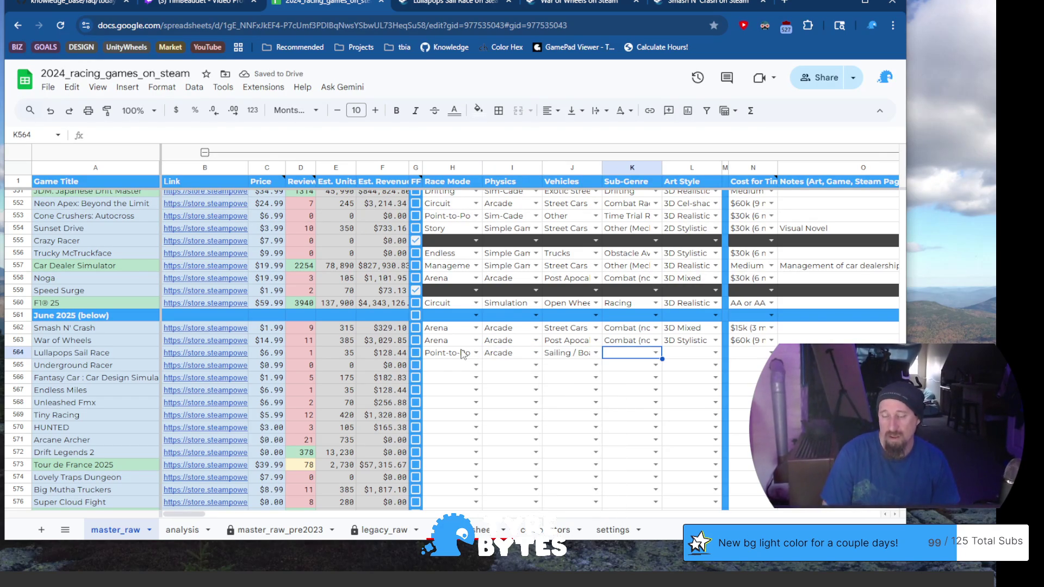
text(R)
key(Tab)
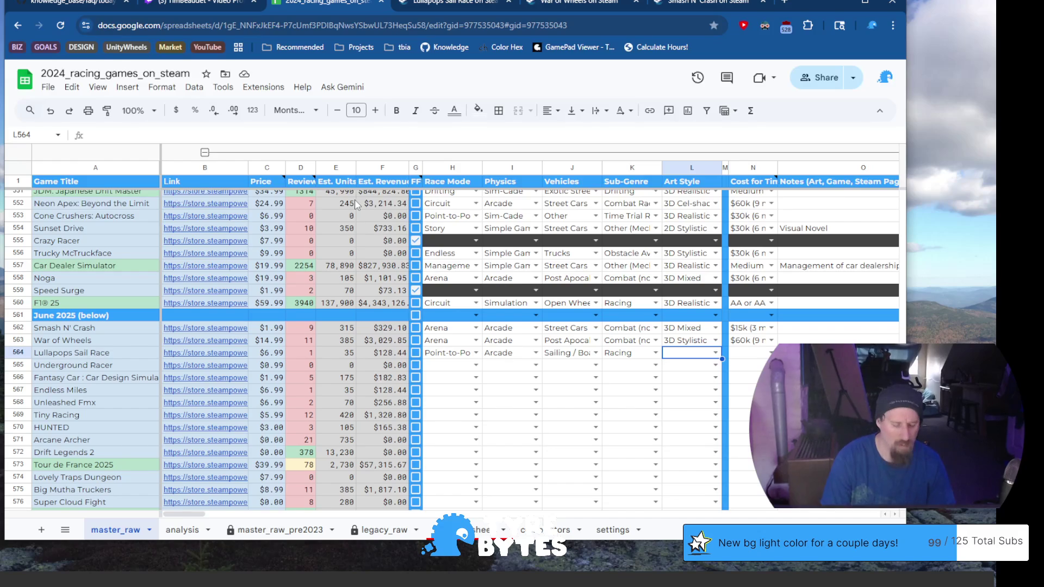
Choose 3D Mixed art style and the $15k cost tier from the dropdowns.
key(Return)
key(Down)
key(Tab)
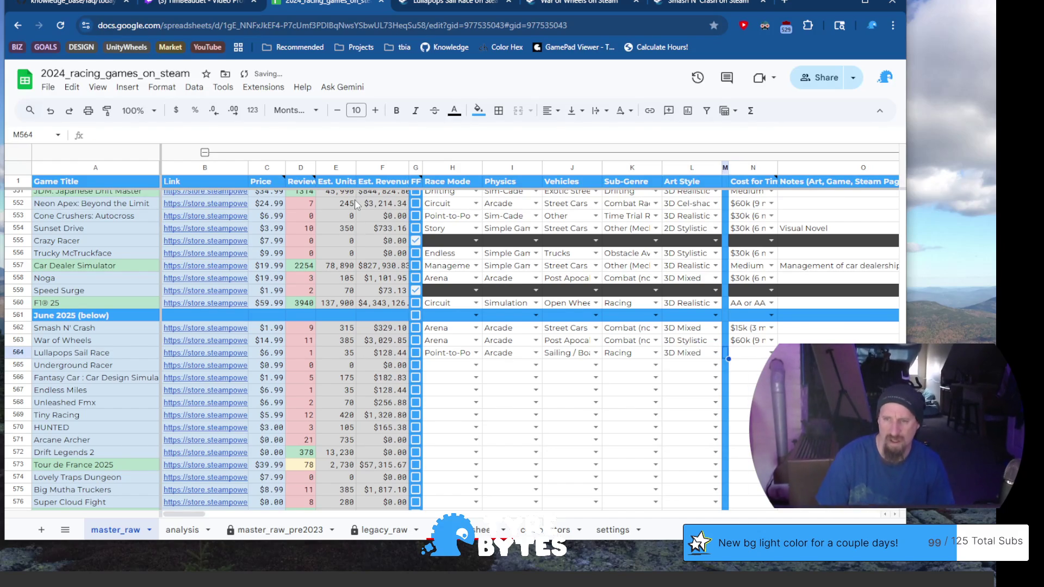
key(Tab)
key(Return)
key(Down)
key(Down)
key(Down)
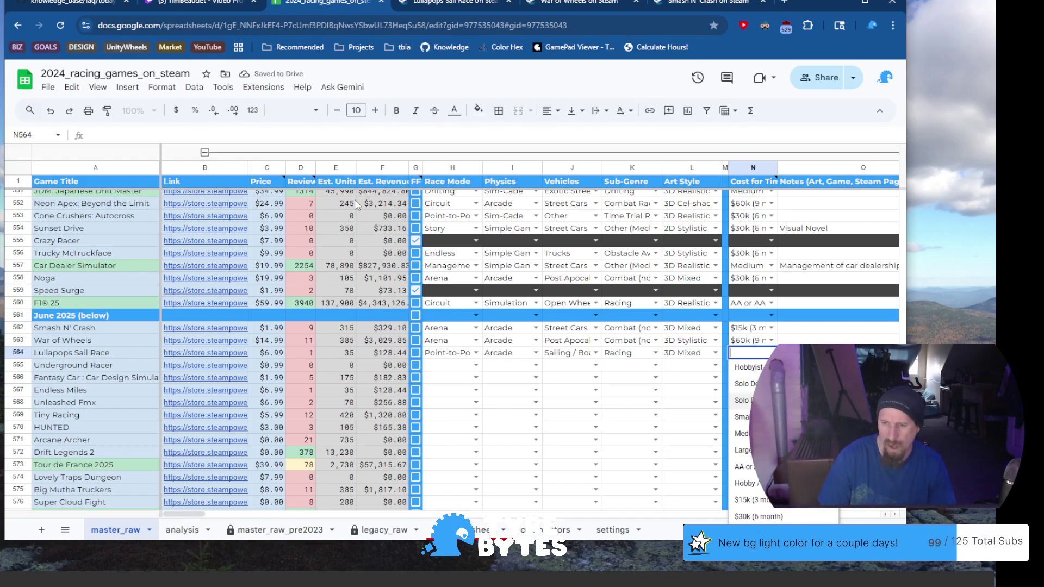
key(Down)
key(Down)
key(Down)
key(Down)
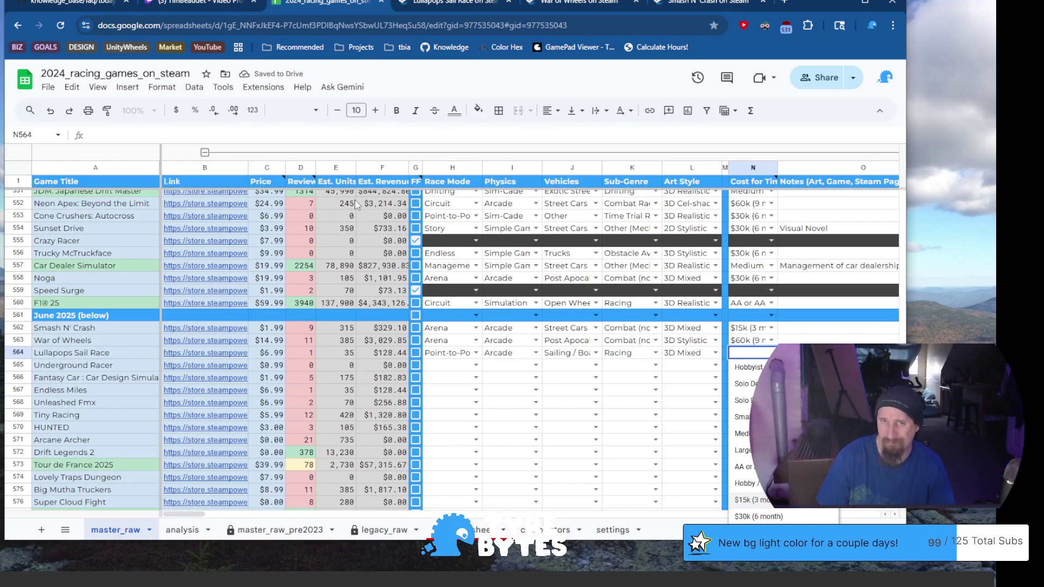
key(Return)
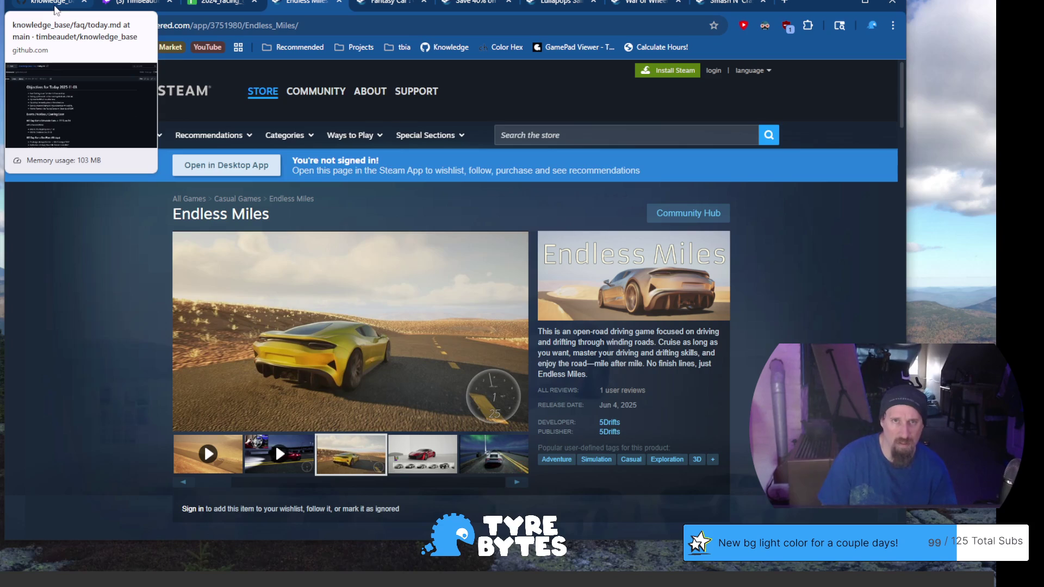
Return to the spreadsheet and tick off Endless Miles' row as done.
click(50, 4)
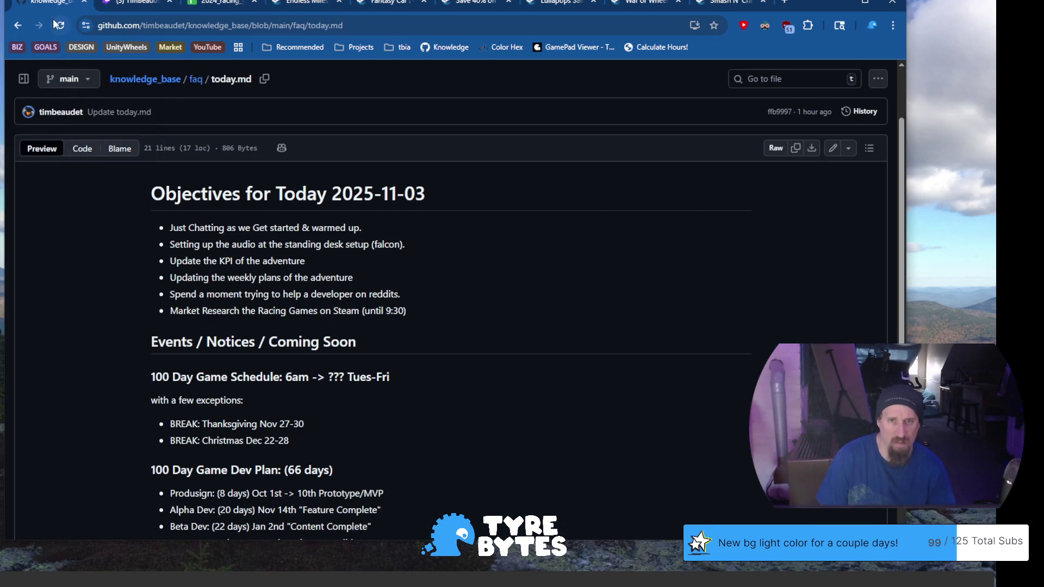
click(217, 6)
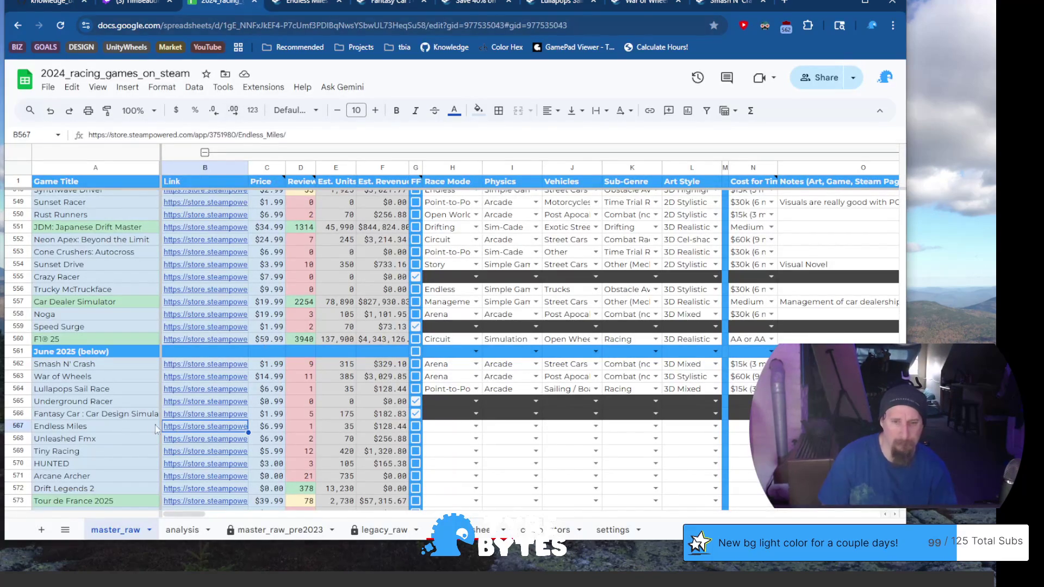
click(85, 433)
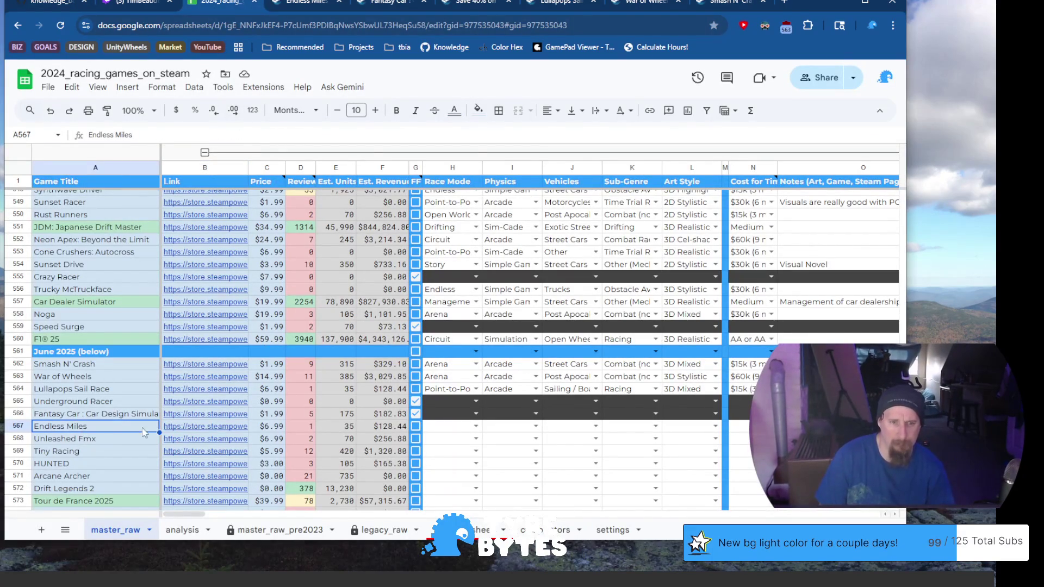
click(415, 427)
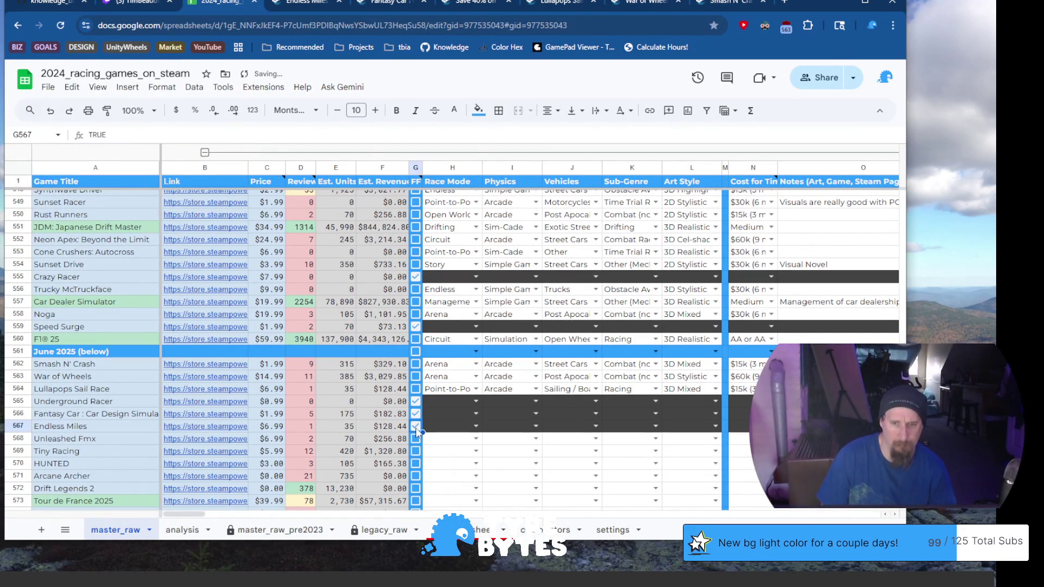
click(104, 442)
Open Unleashed Fmx's Steam store page from its link in column B.
click(211, 439)
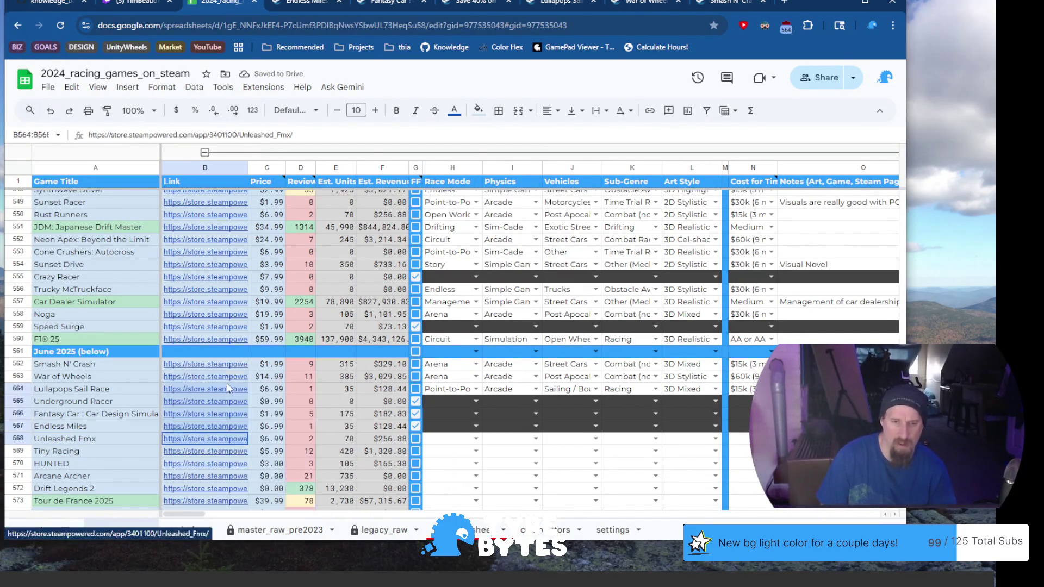
mouse_move(204, 438)
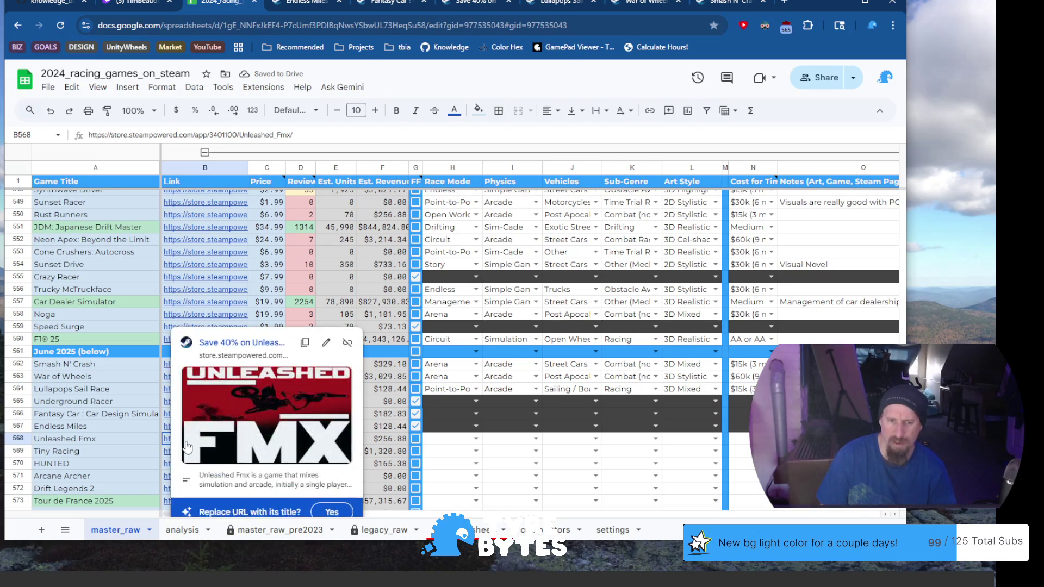
click(213, 343)
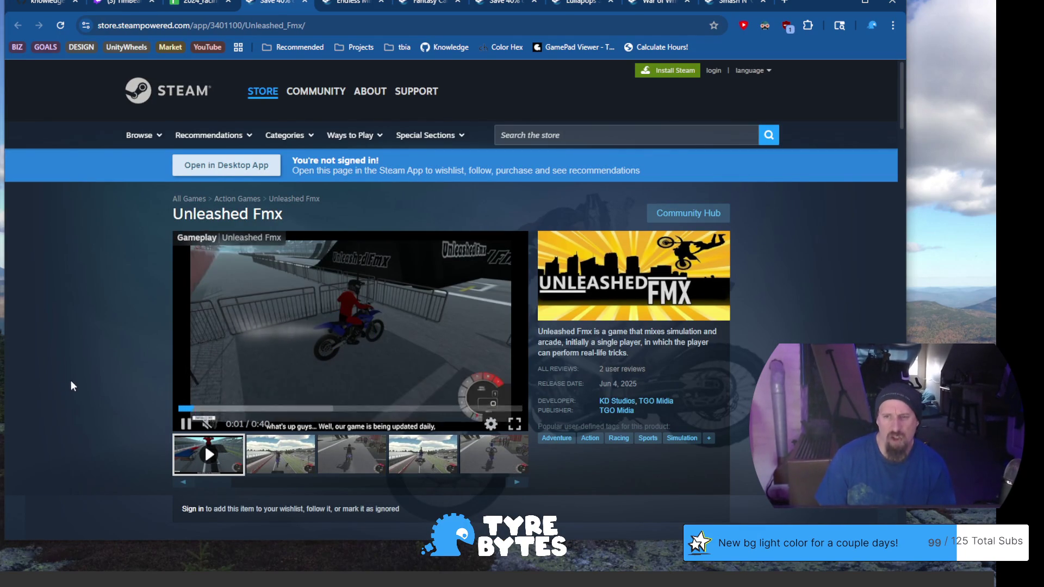
scroll(72, 384, down, 1)
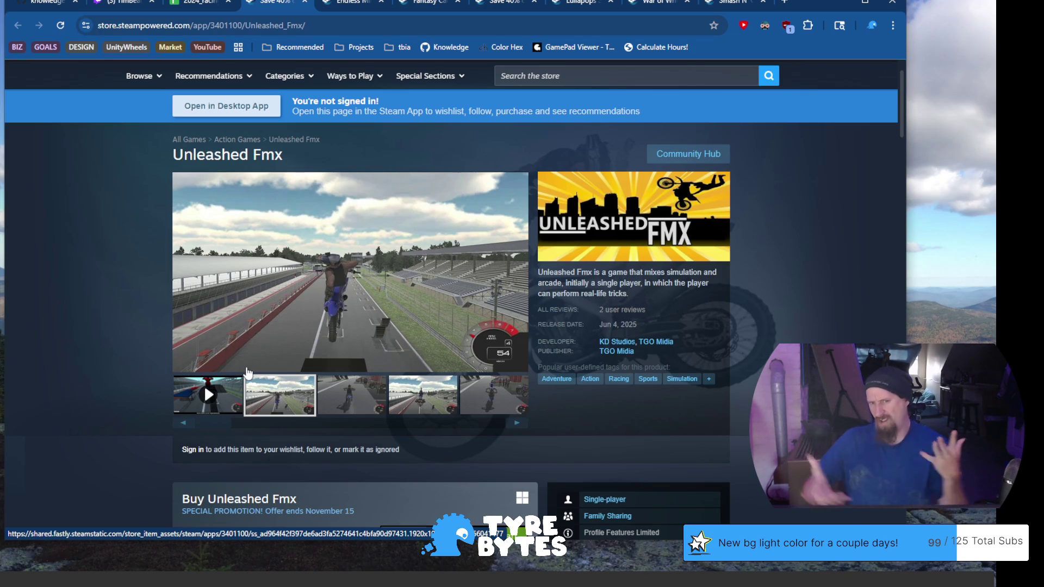
scroll(252, 372, down, 2)
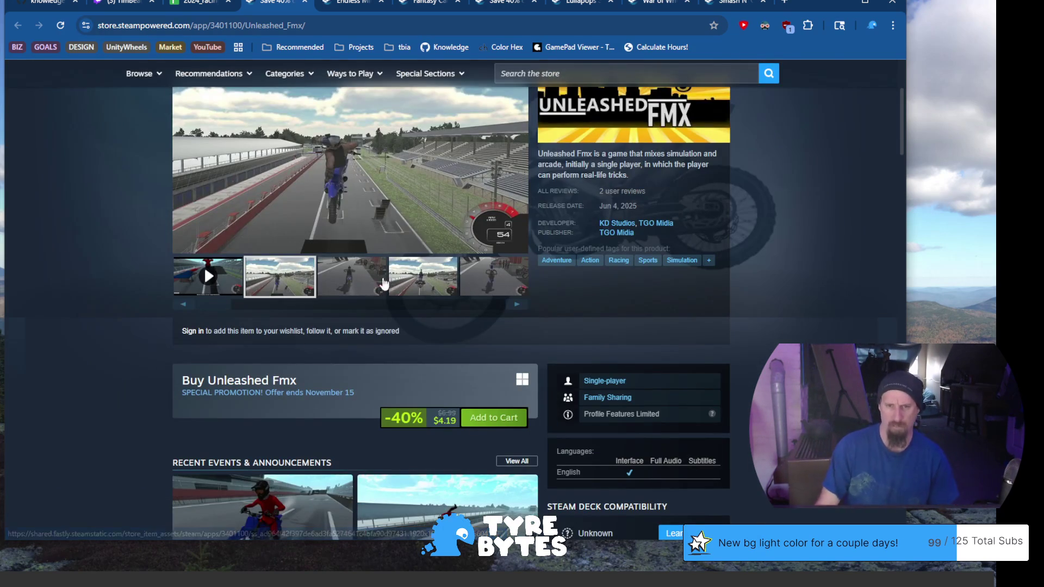
Browse Unleashed Fmx's screenshots, including the pit-area and backflip track shots.
click(433, 274)
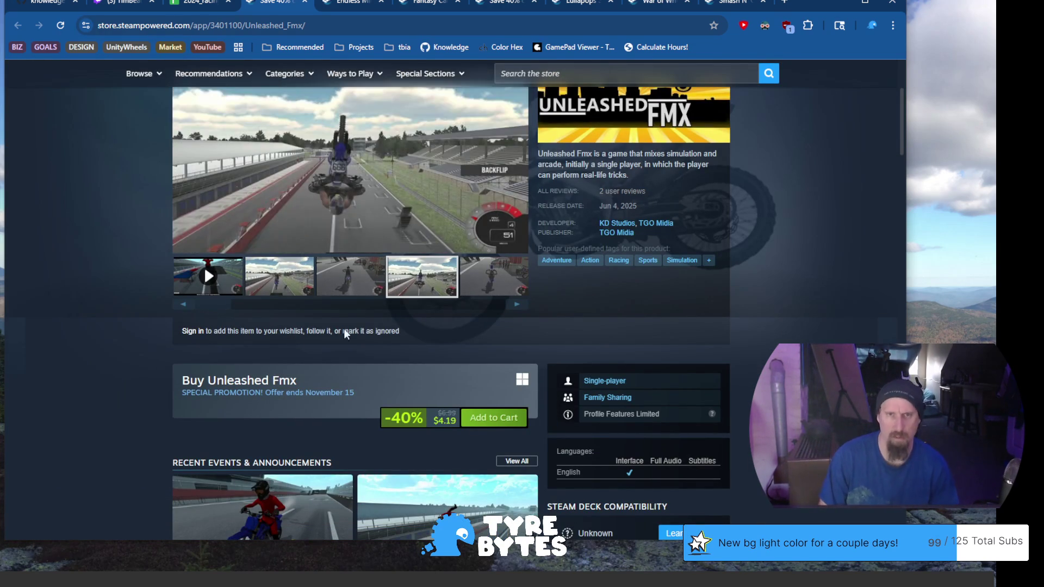
scroll(163, 351, down, 1)
scroll(163, 348, down, 2)
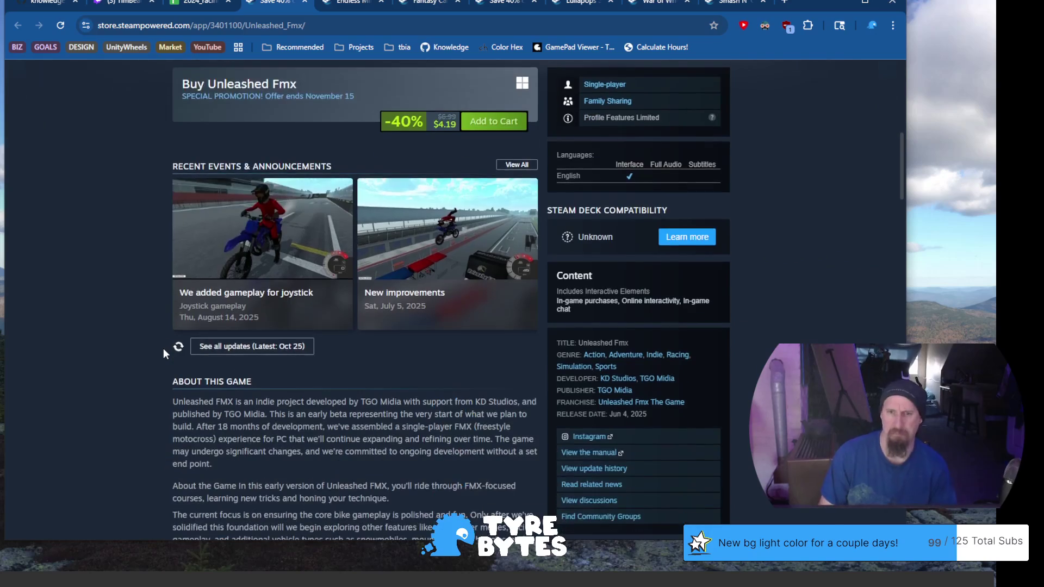
scroll(163, 348, down, 2)
scroll(163, 351, down, 2)
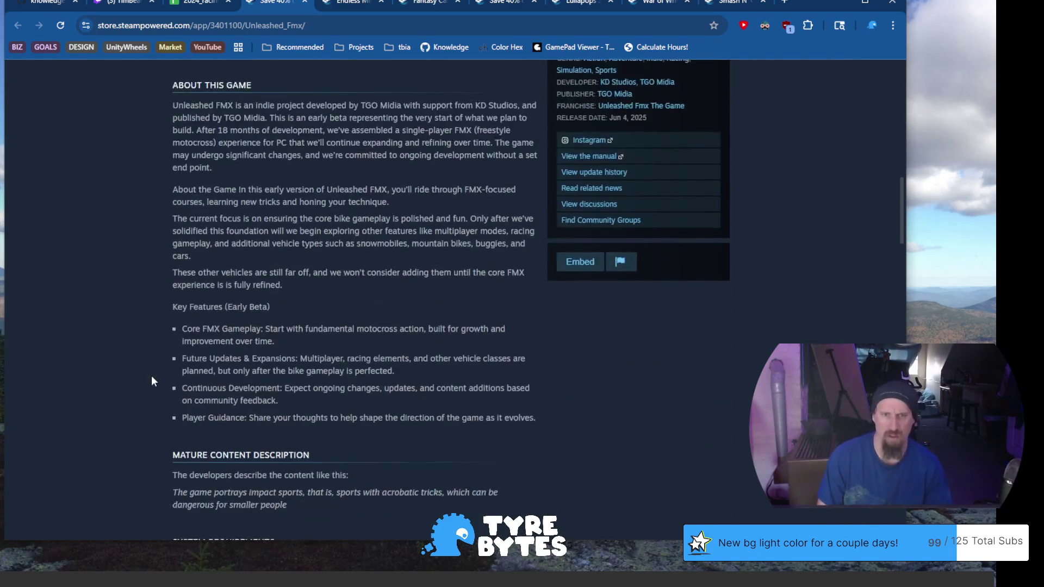
scroll(158, 361, down, 1)
scroll(166, 365, down, 1)
scroll(159, 371, down, 2)
scroll(151, 376, up, 3)
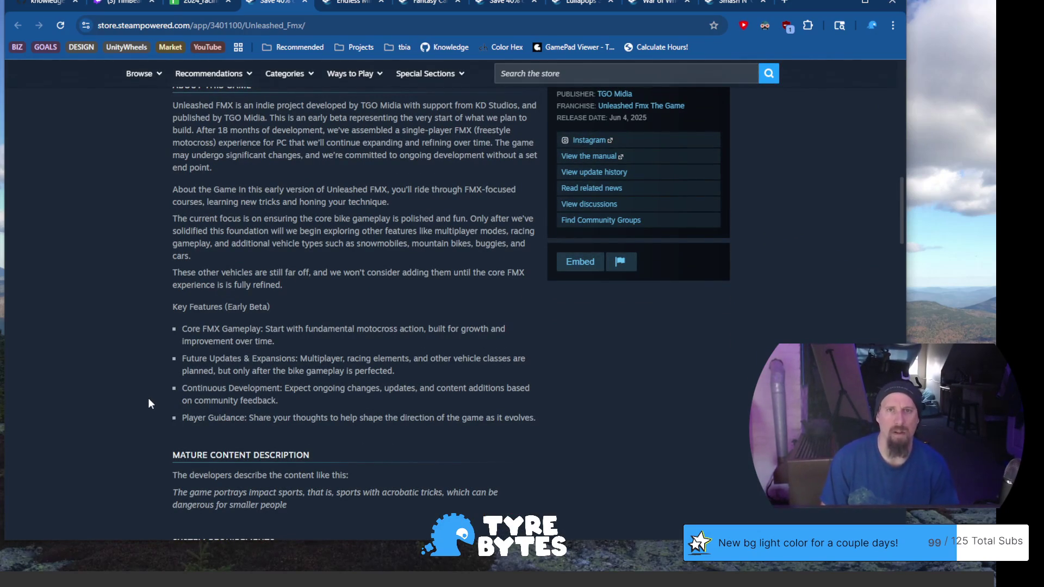
scroll(148, 398, up, 2)
scroll(148, 398, up, 2)
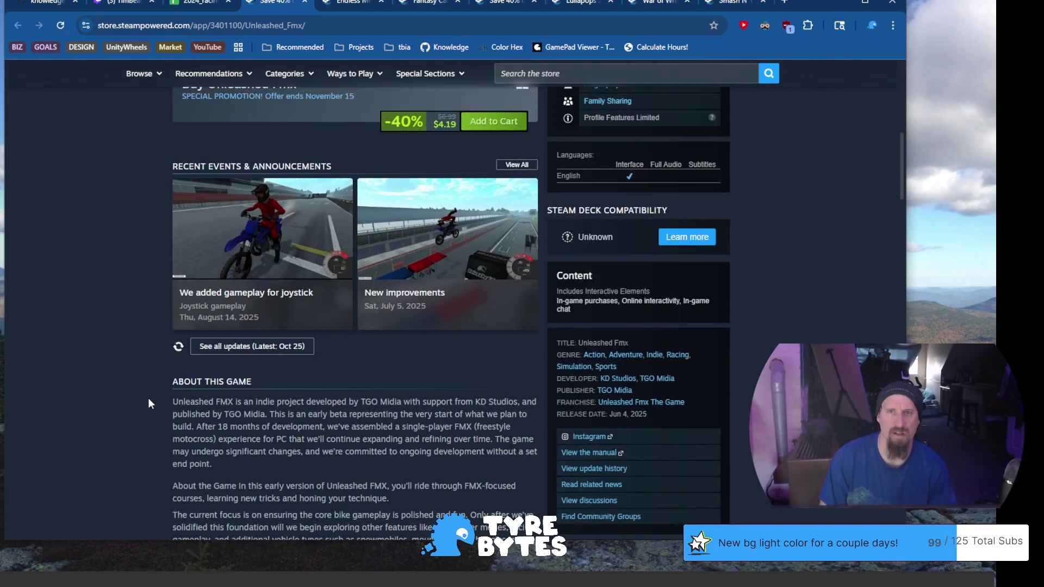
scroll(148, 398, up, 1)
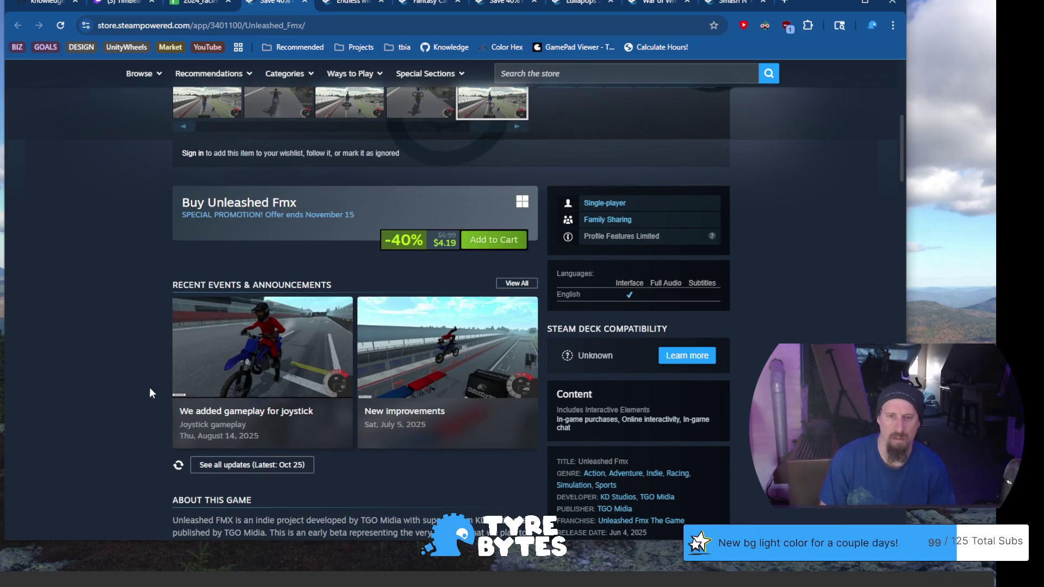
scroll(150, 383, up, 3)
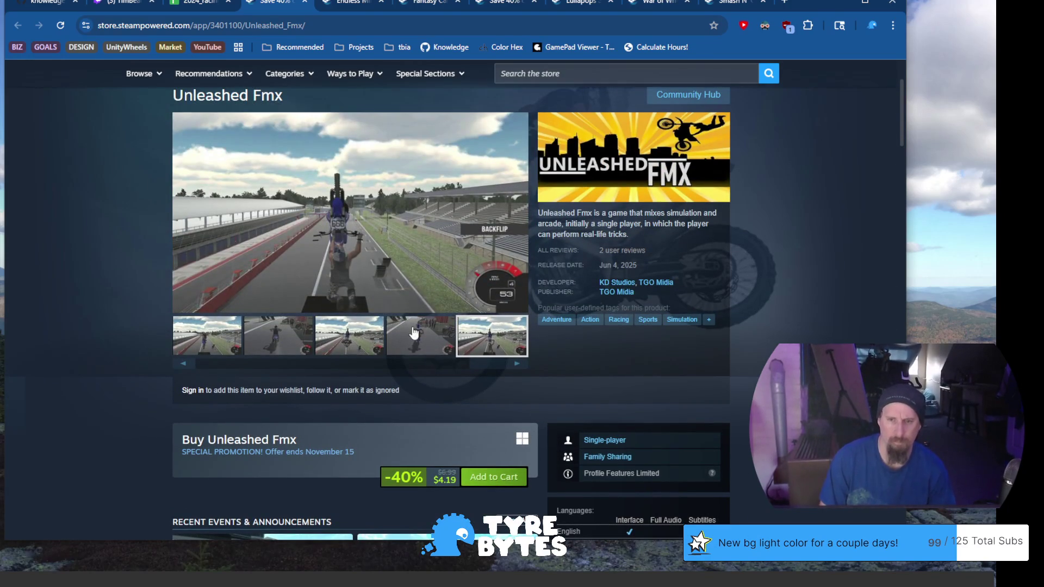
click(400, 336)
click(361, 341)
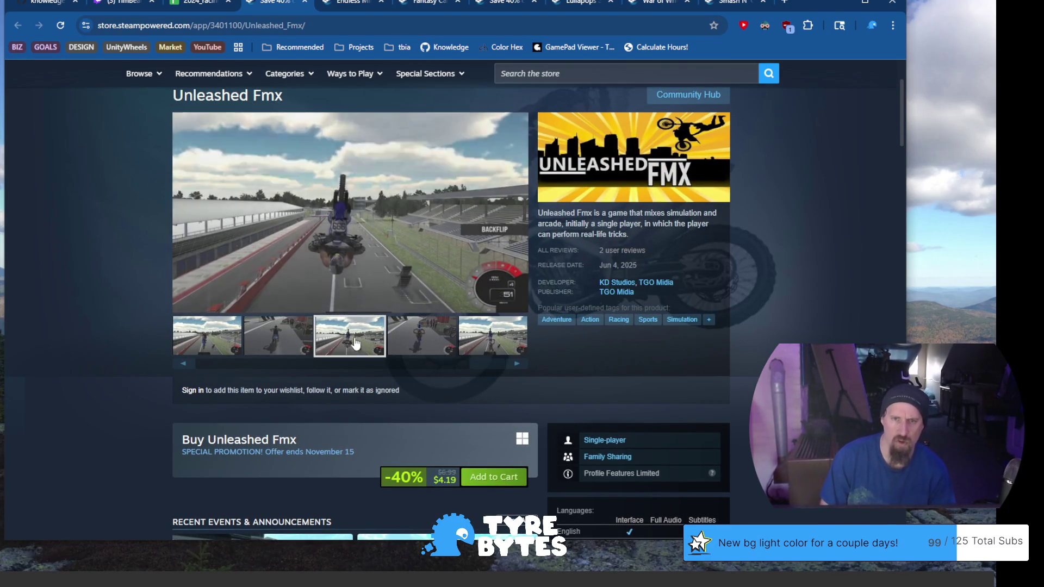
click(307, 349)
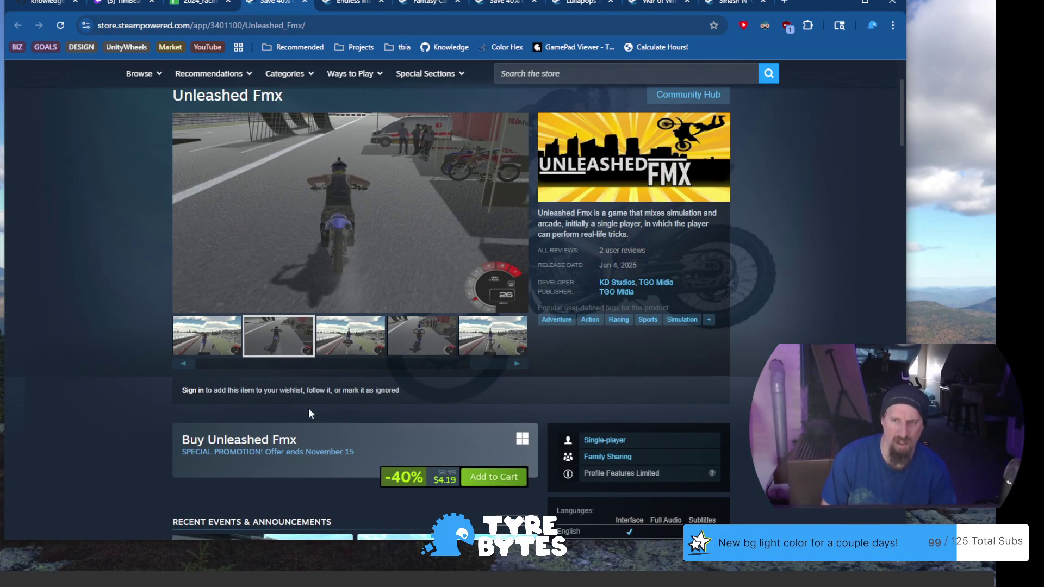
drag(476, 369, 158, 365)
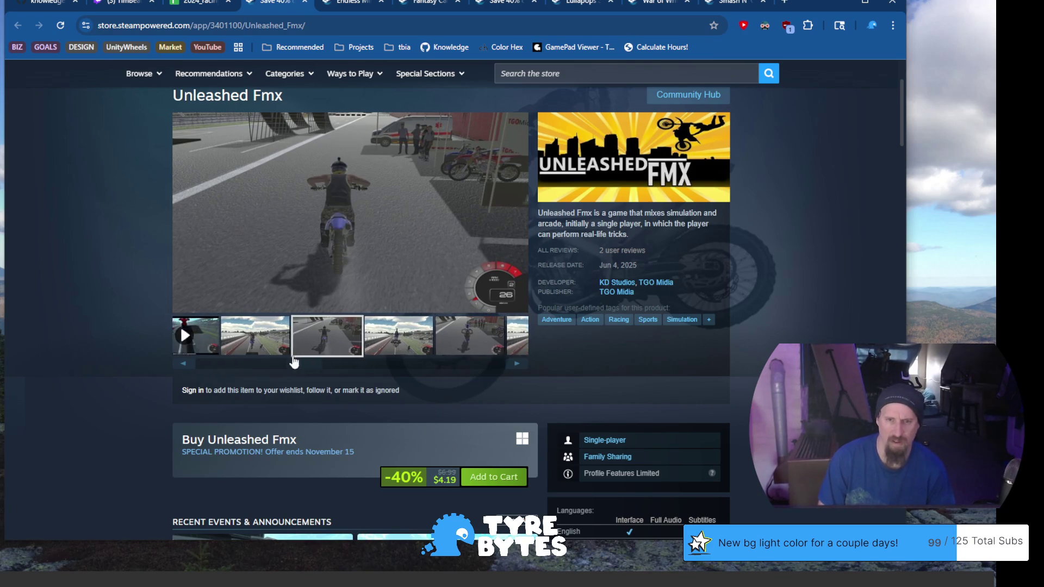
Replay the trailer, scrub between 0:07 and 0:11, pause at 0:14, then switch to the Twitch video list.
click(228, 341)
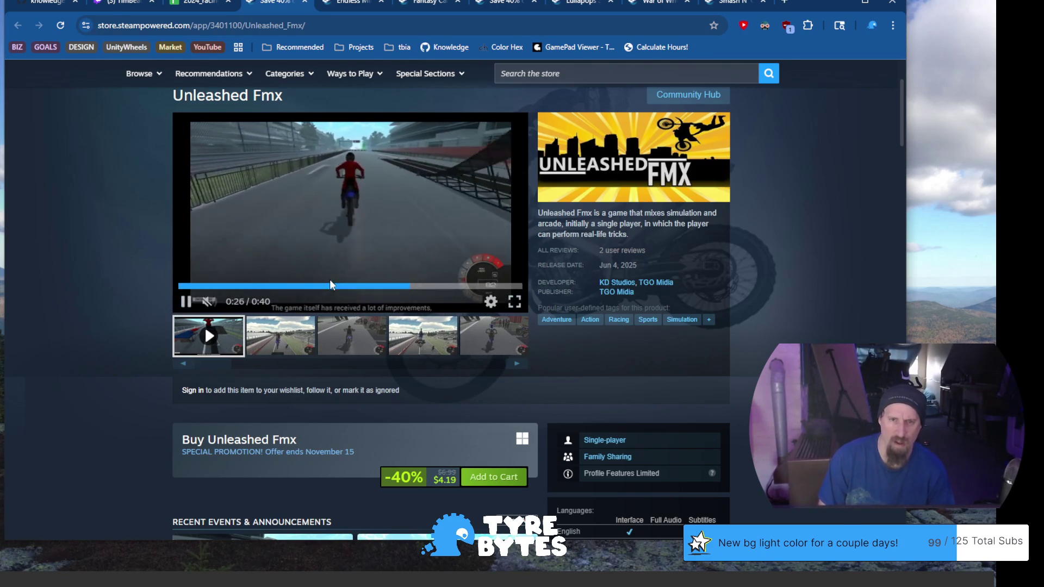
click(275, 286)
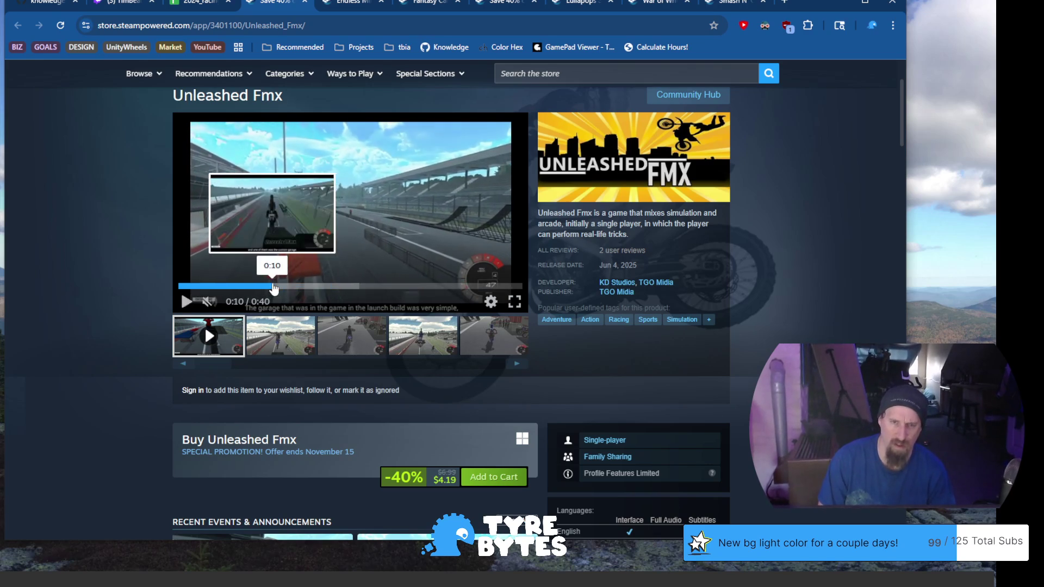
click(243, 287)
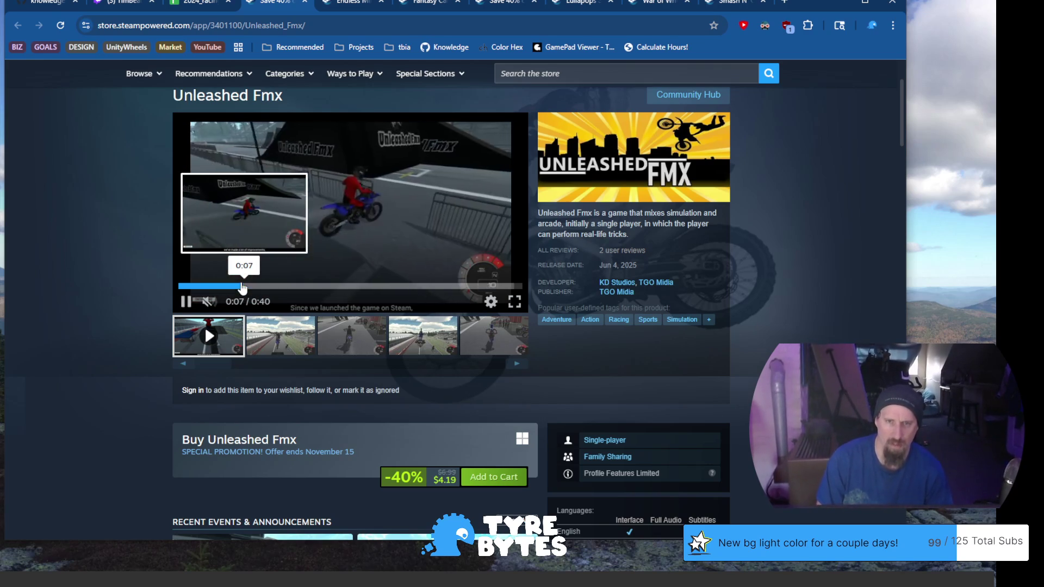
click(266, 286)
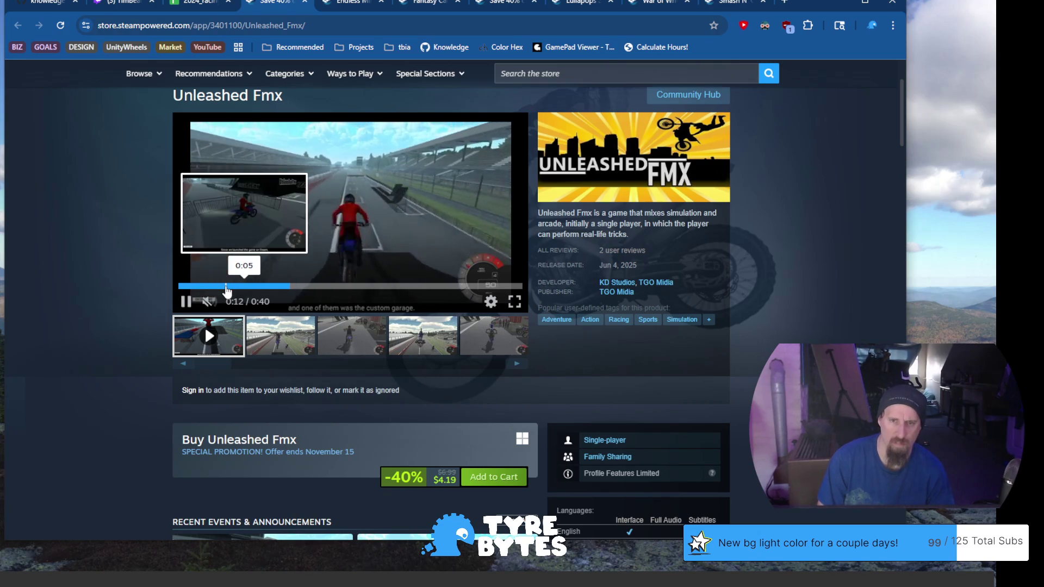
click(361, 214)
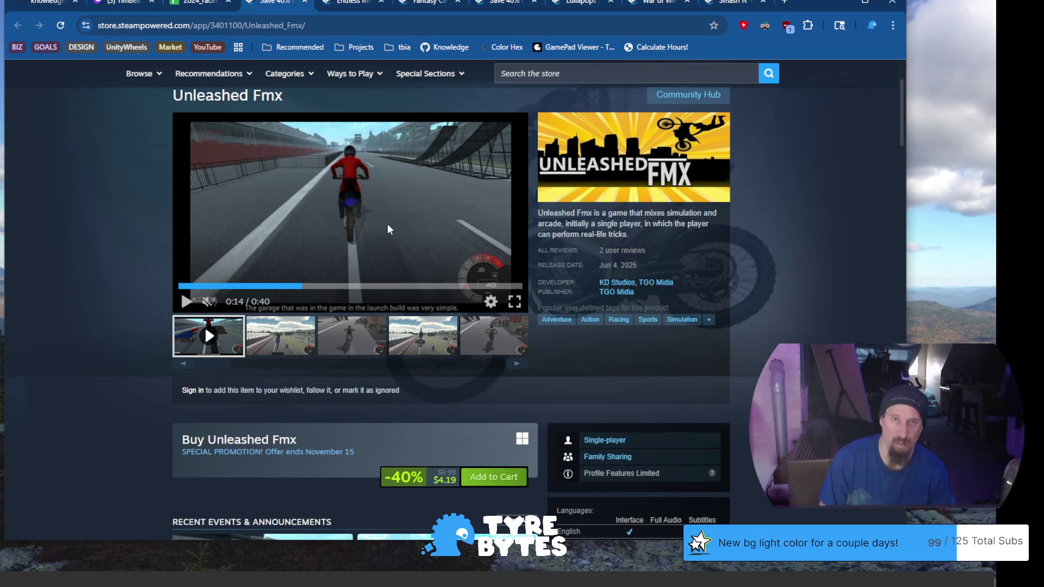
click(121, 10)
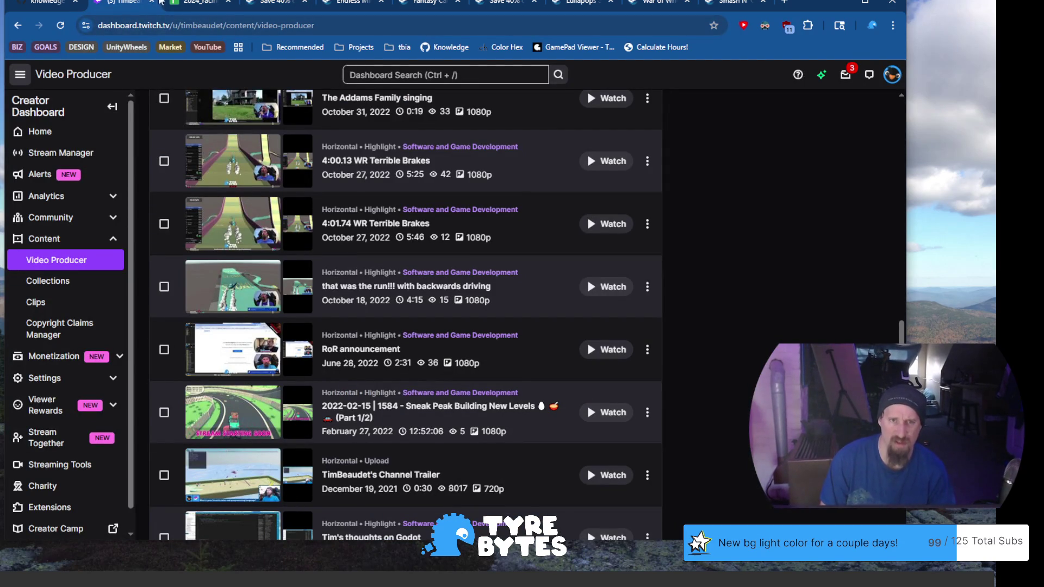
Return to the spreadsheet and inspect rows 568–574 via cell options without changing anything.
click(192, 4)
scroll(286, 397, down, 3)
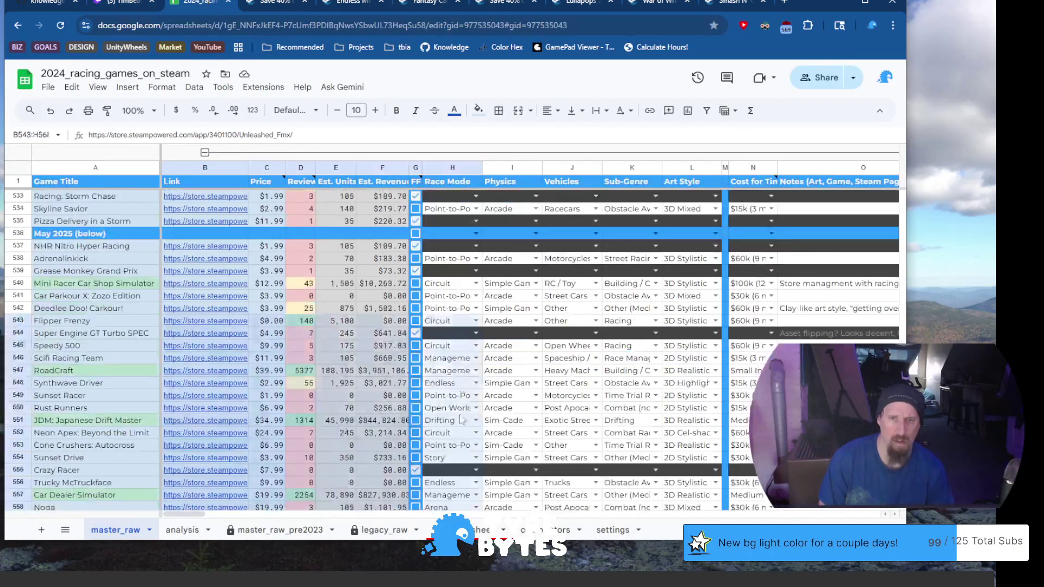
scroll(286, 397, down, 3)
scroll(286, 398, up, 5)
scroll(289, 360, down, 5)
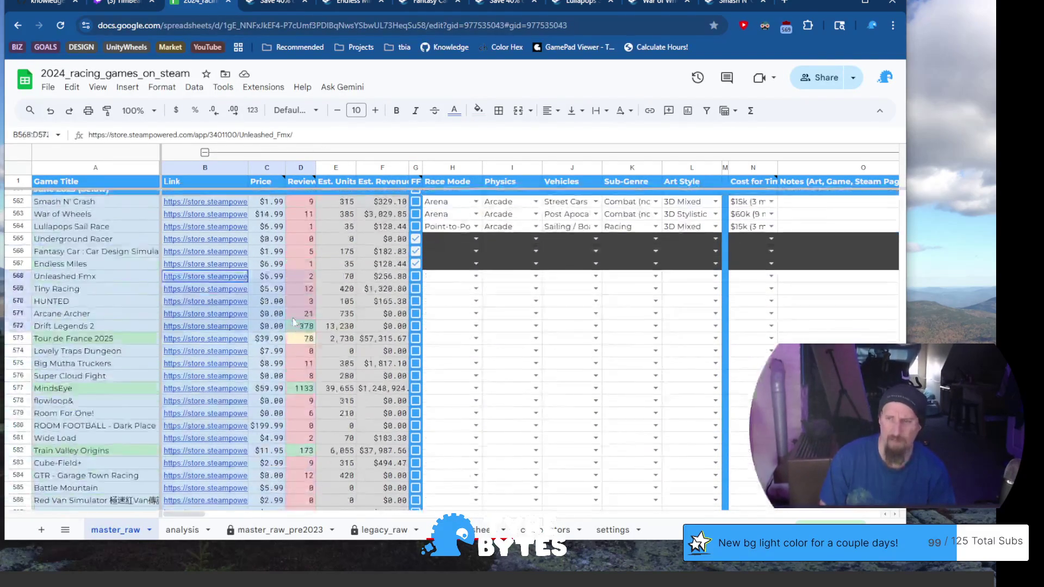
scroll(295, 315, up, 2)
scroll(295, 318, down, 5)
mouse_move(310, 320)
mouse_down()
mouse_move(777, 330)
mouse_move(622, 338)
mouse_up()
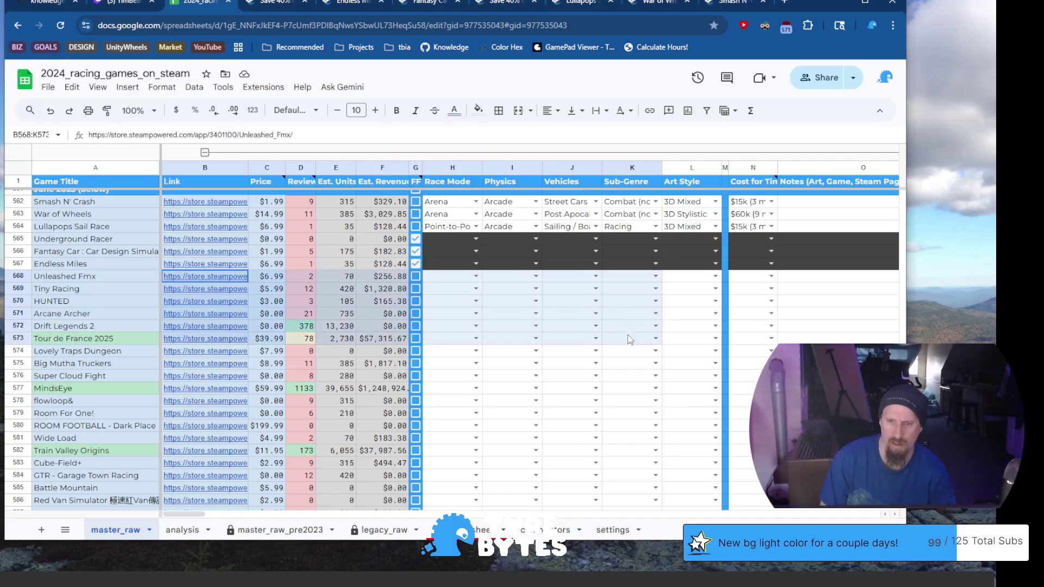
mouse_move(622, 338)
mouse_down()
mouse_move(888, 351)
mouse_move(350, 364)
mouse_up()
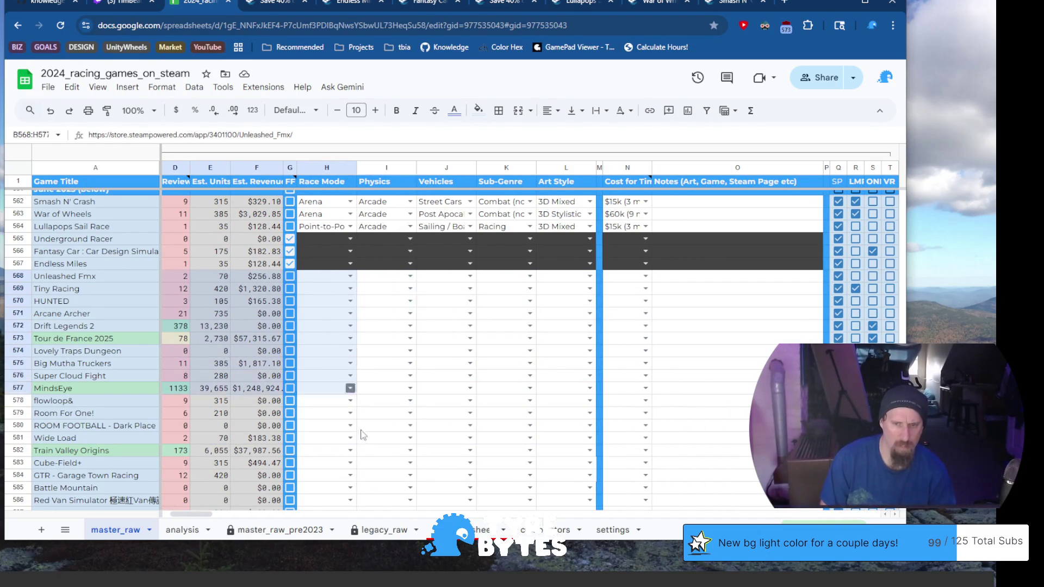
drag(350, 406, 346, 353)
right_click(346, 352)
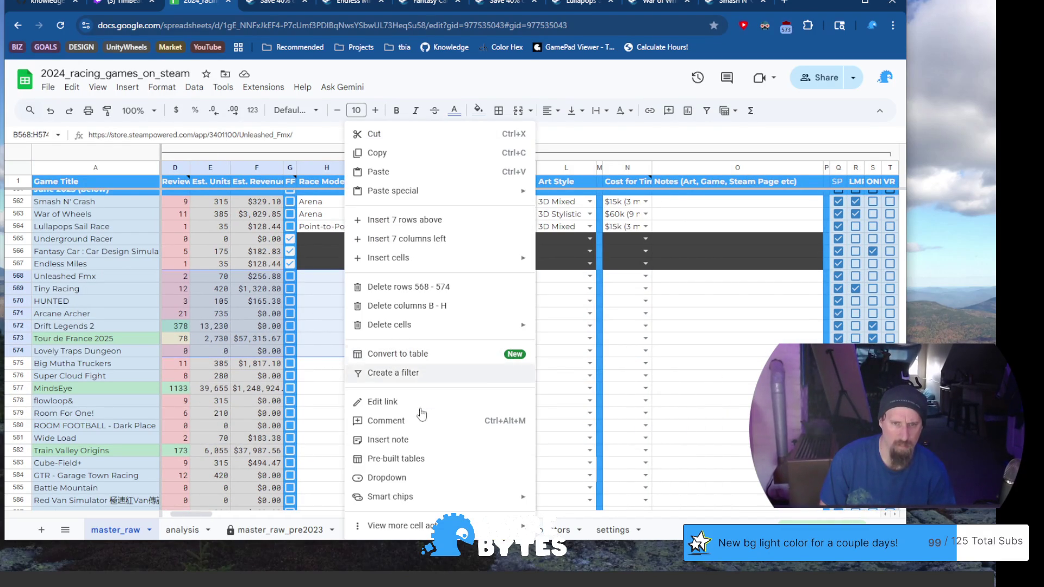
click(312, 330)
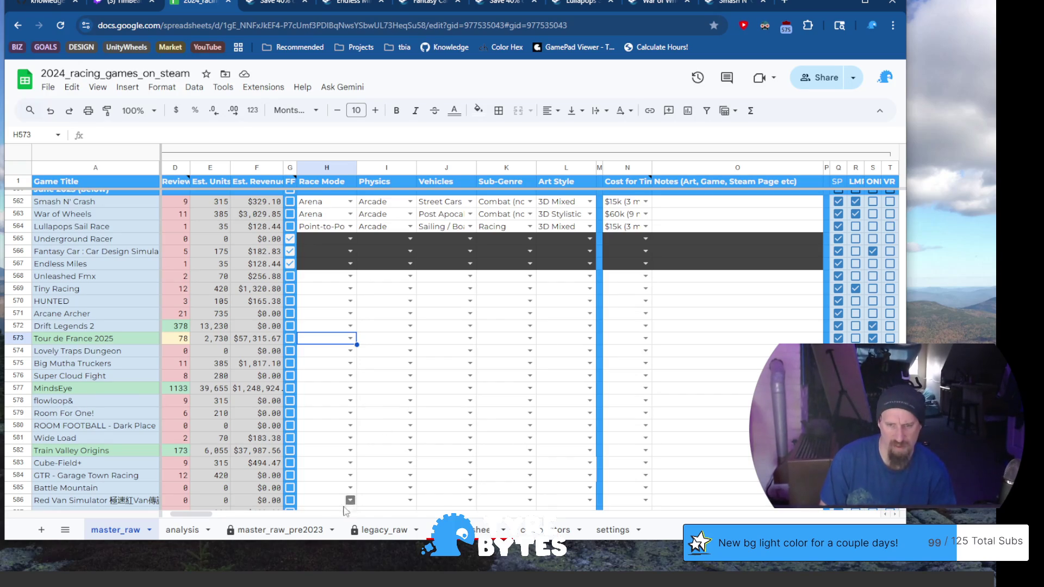
drag(191, 514, 164, 516)
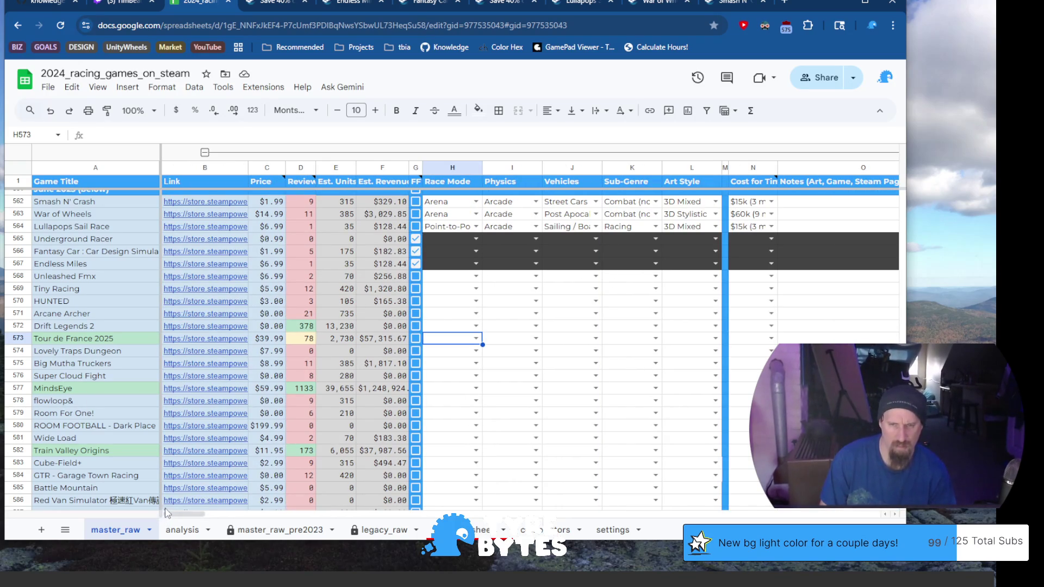
mouse_move(205, 388)
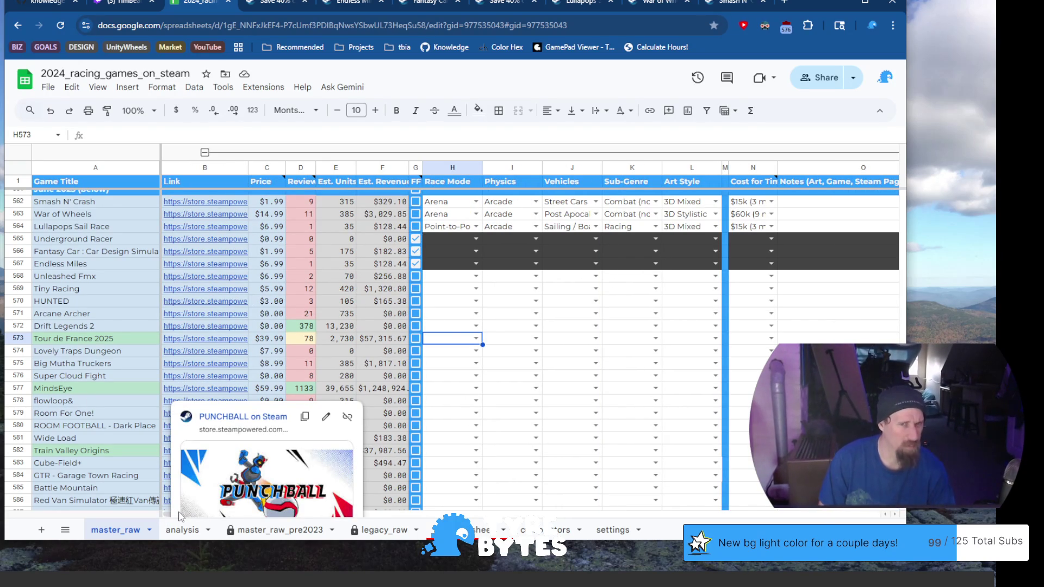
Mark Unleashed Fmx's row as done and open Tiny Racing's Steam store page.
click(456, 284)
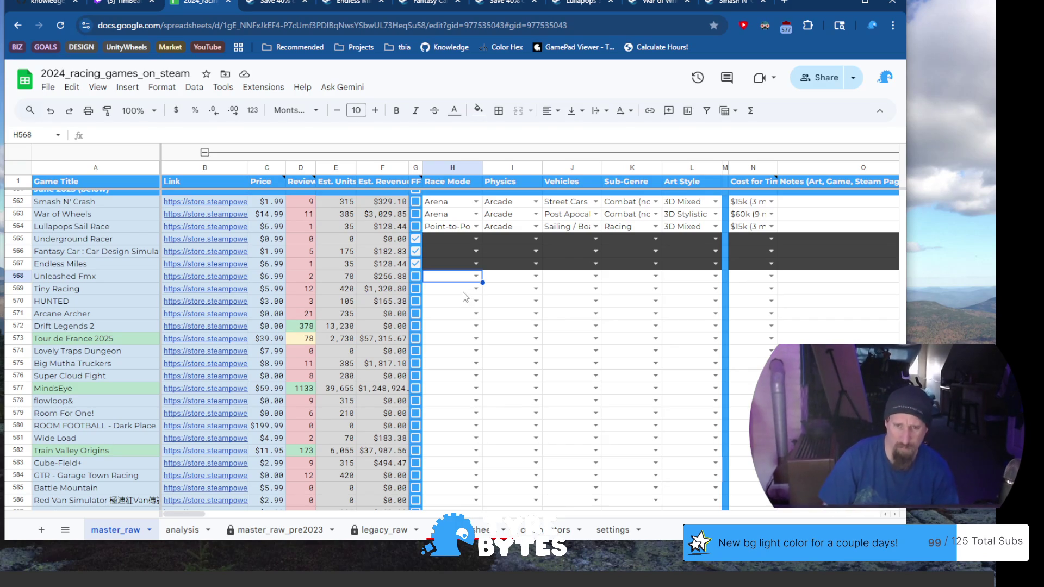
click(414, 276)
click(140, 290)
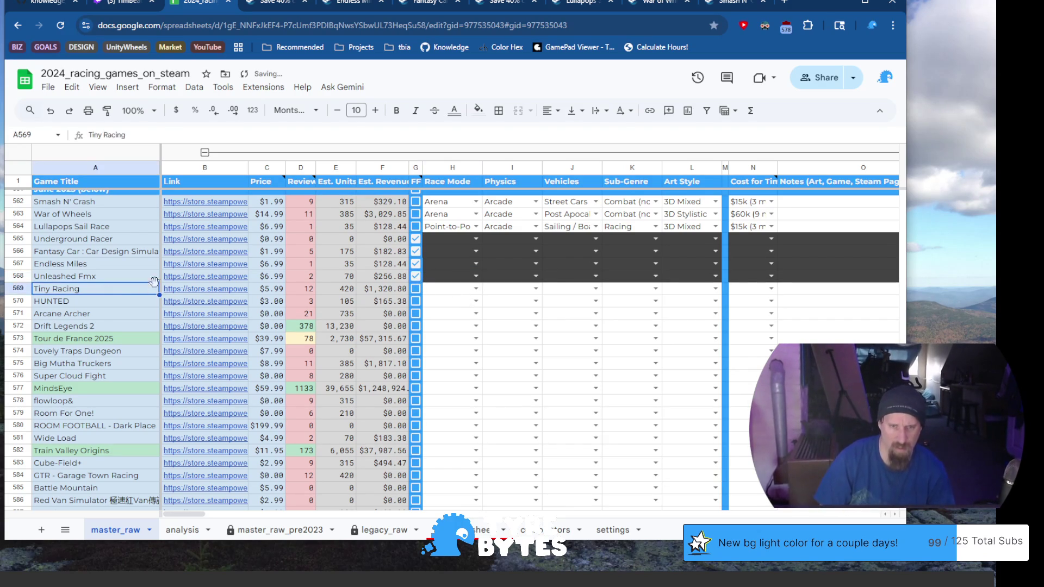
click(232, 291)
click(232, 313)
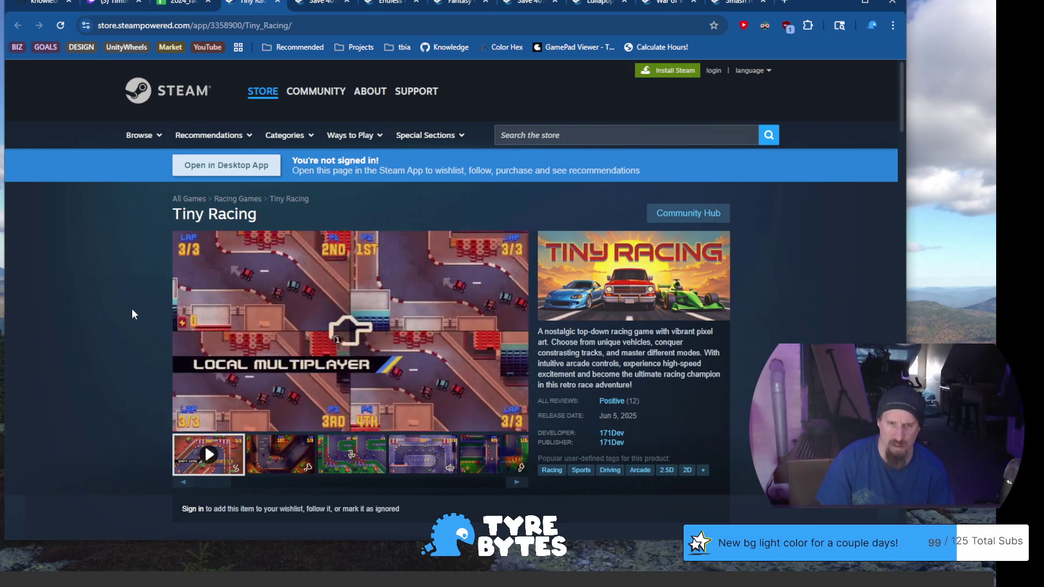
scroll(134, 310, down, 3)
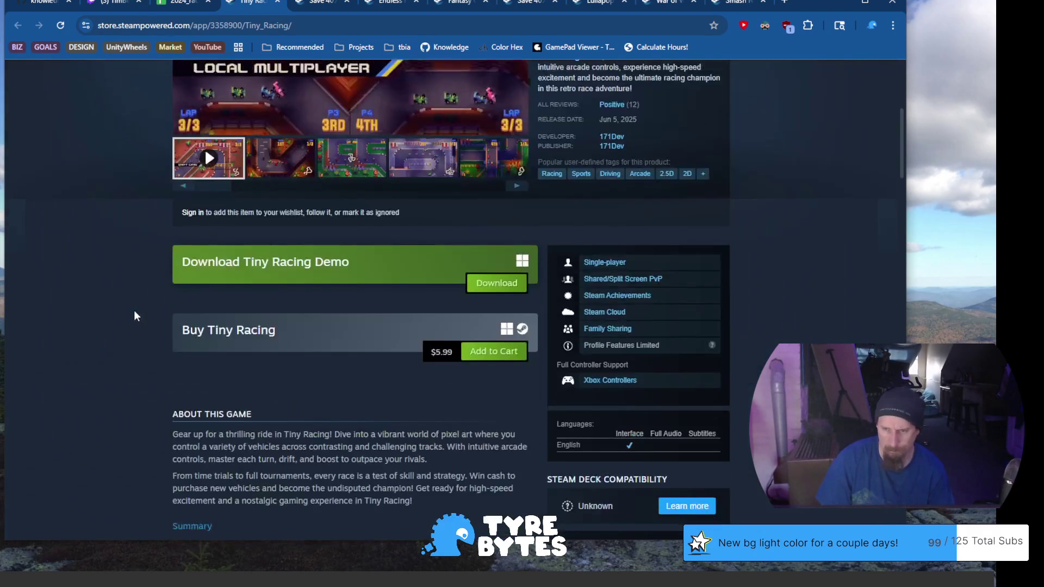
scroll(123, 315, up, 3)
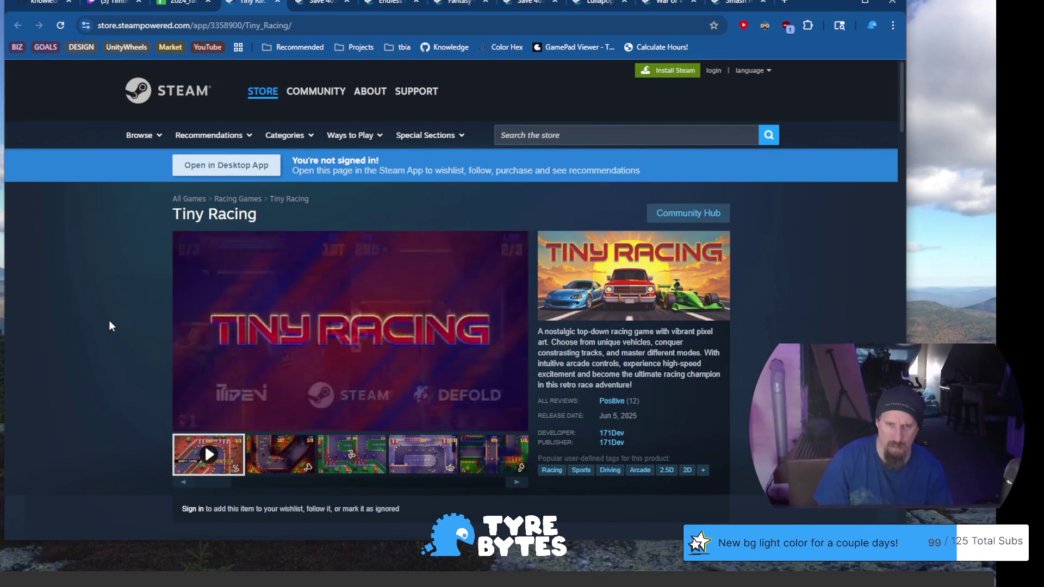
scroll(111, 326, down, 3)
scroll(108, 325, down, 3)
scroll(107, 323, up, 4)
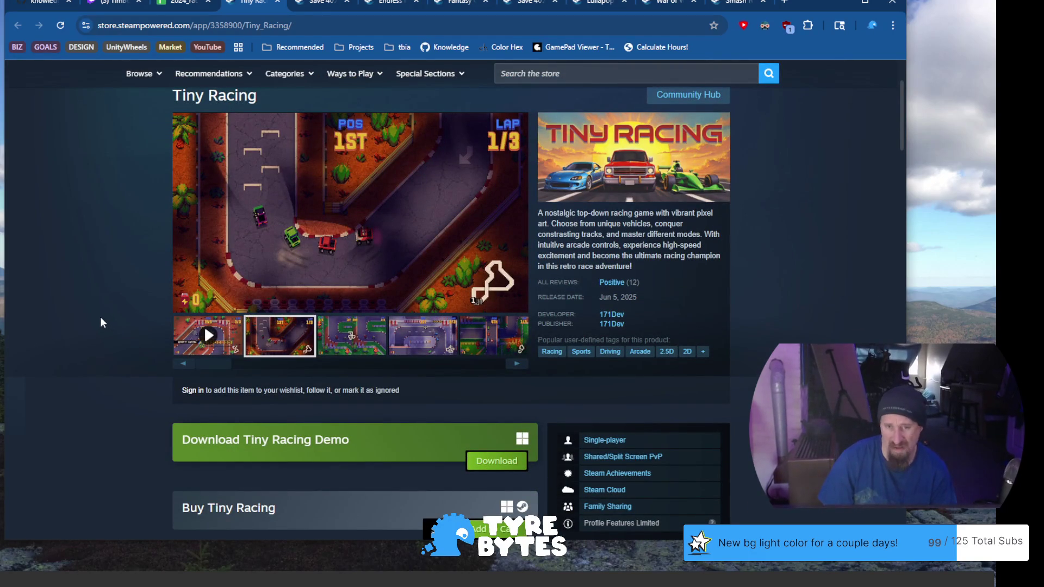
click(410, 341)
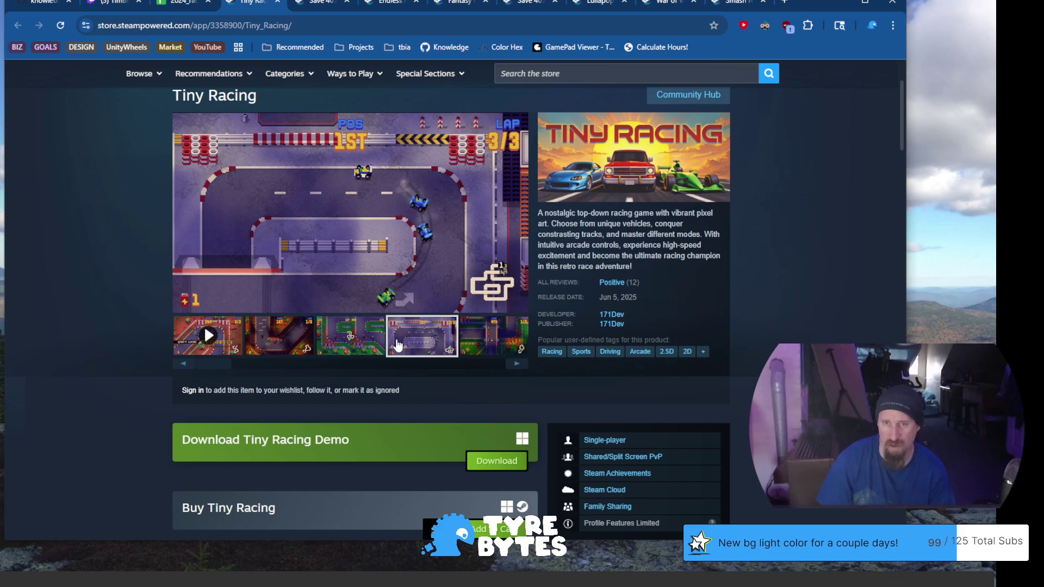
click(475, 339)
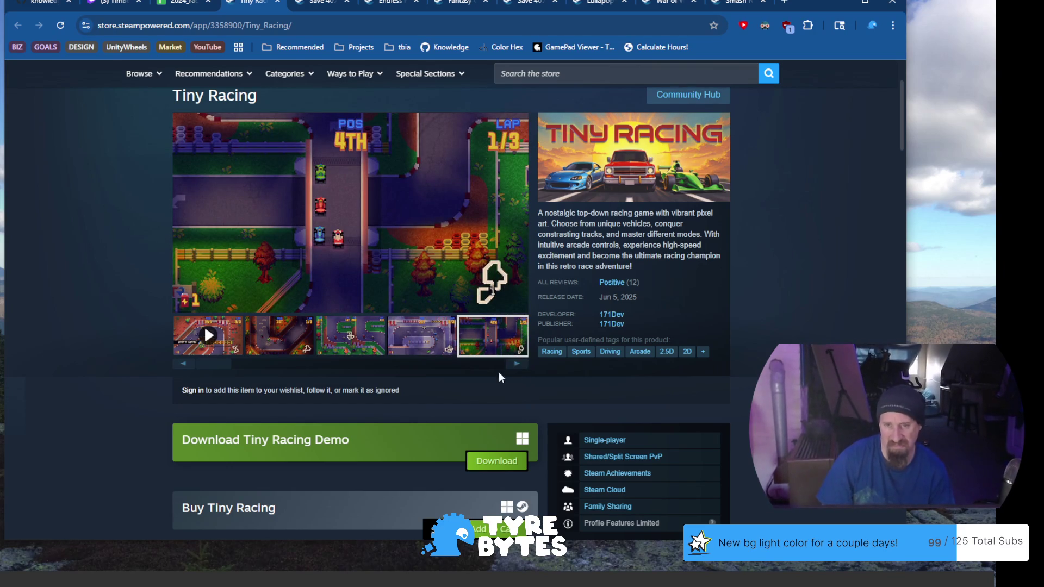
click(523, 366)
click(524, 366)
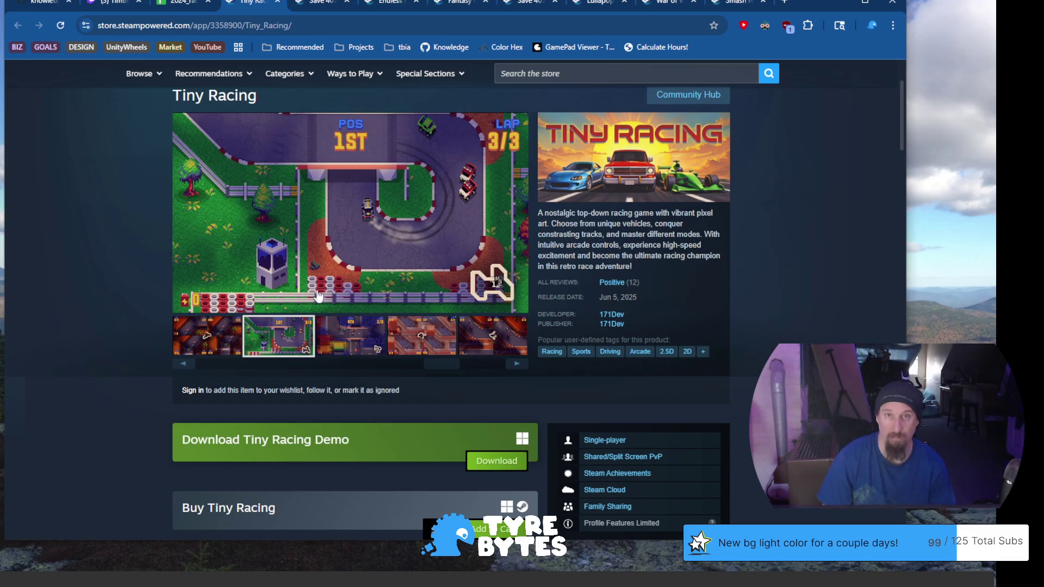
scroll(365, 232, down, 1)
scroll(365, 228, up, 1)
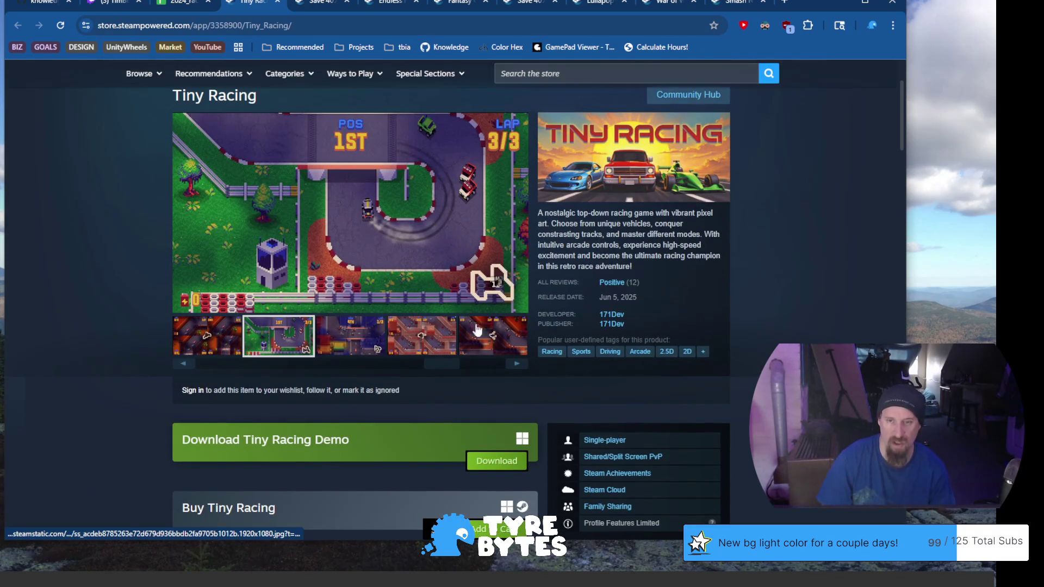
click(517, 365)
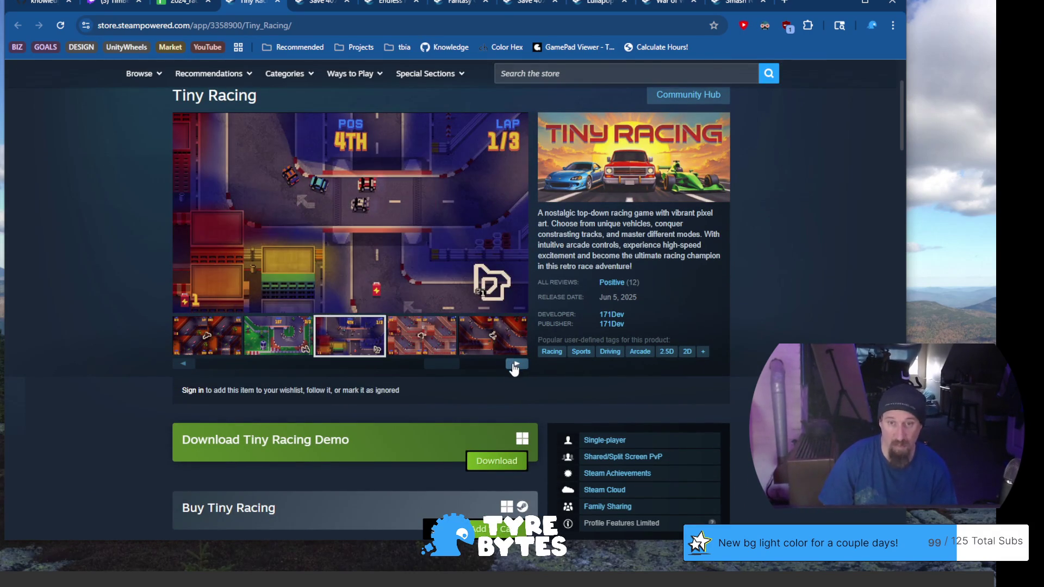
click(514, 367)
click(515, 367)
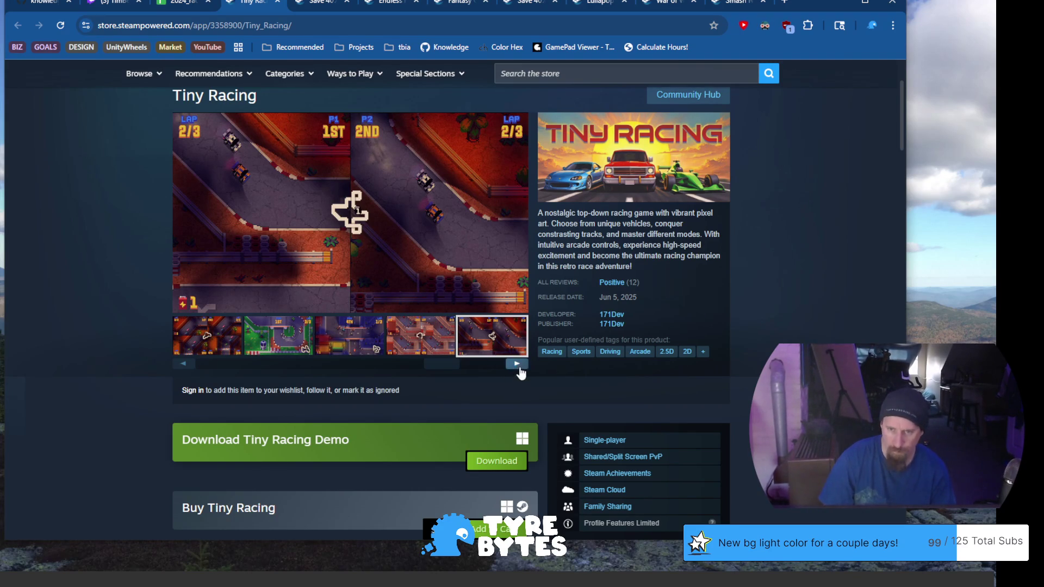
click(516, 365)
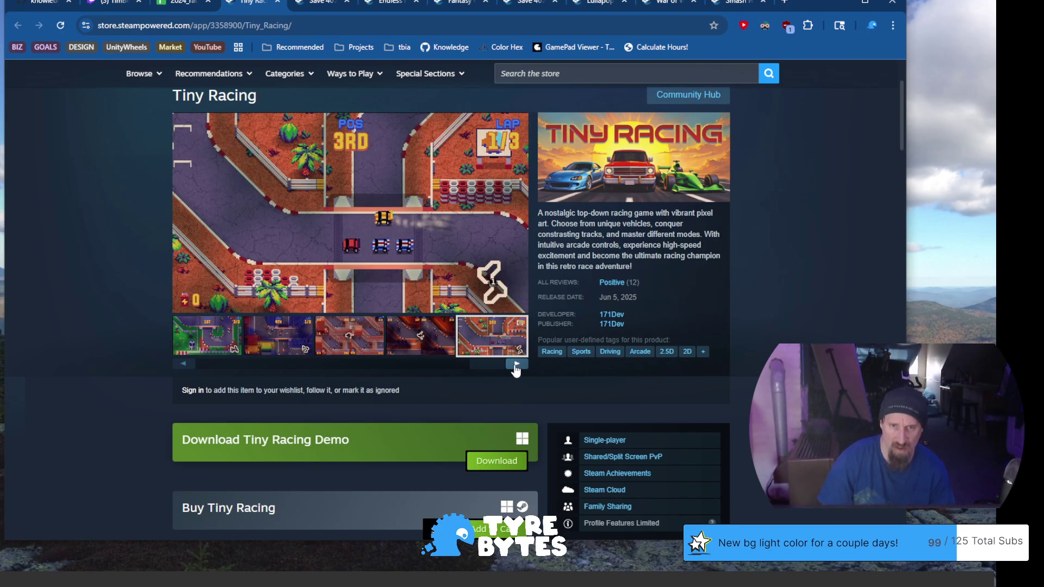
click(514, 367)
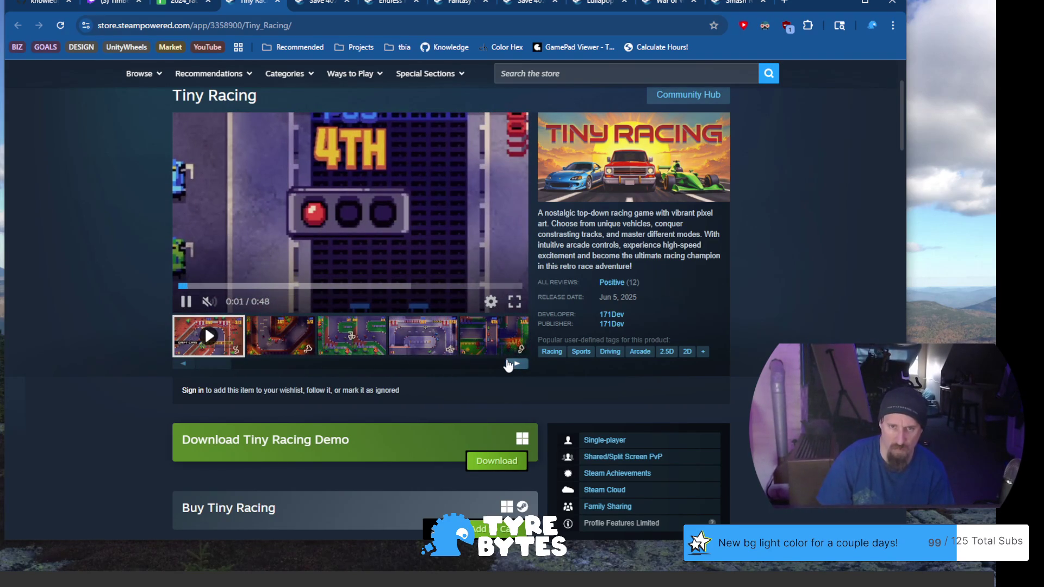
click(511, 367)
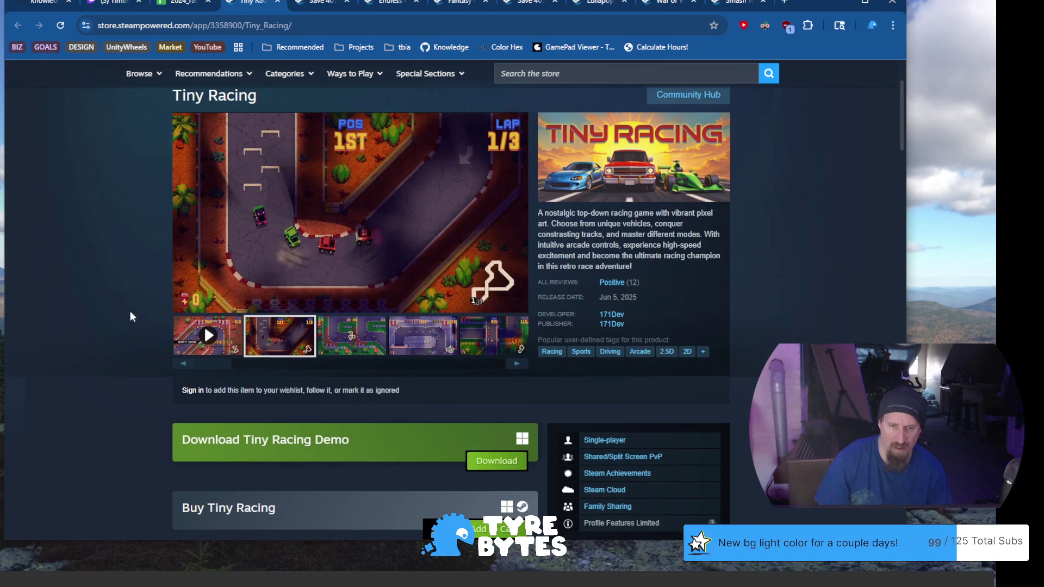
scroll(131, 312, down, 2)
scroll(134, 313, up, 2)
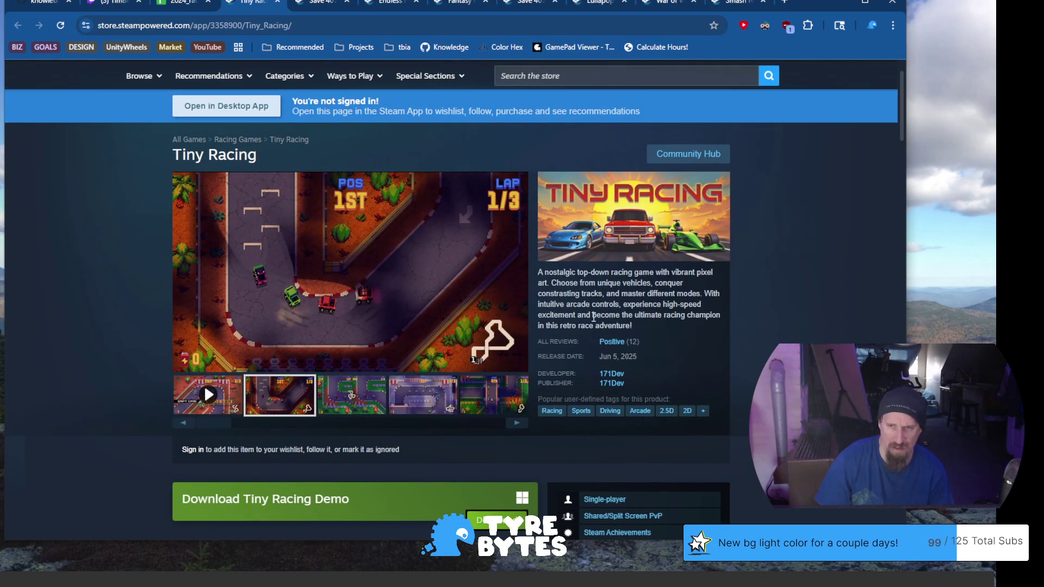
drag(597, 289, 522, 330)
Scroll Tiny Racing's page to About This Game and highlight the first Summary bullet.
click(115, 286)
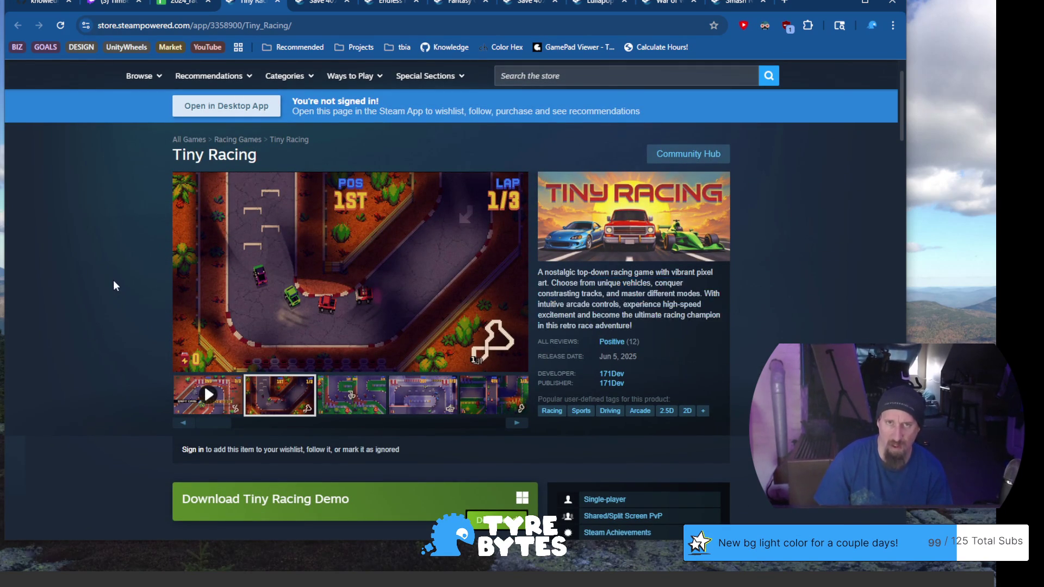
scroll(122, 287, down, 1)
scroll(124, 287, down, 2)
scroll(126, 288, down, 2)
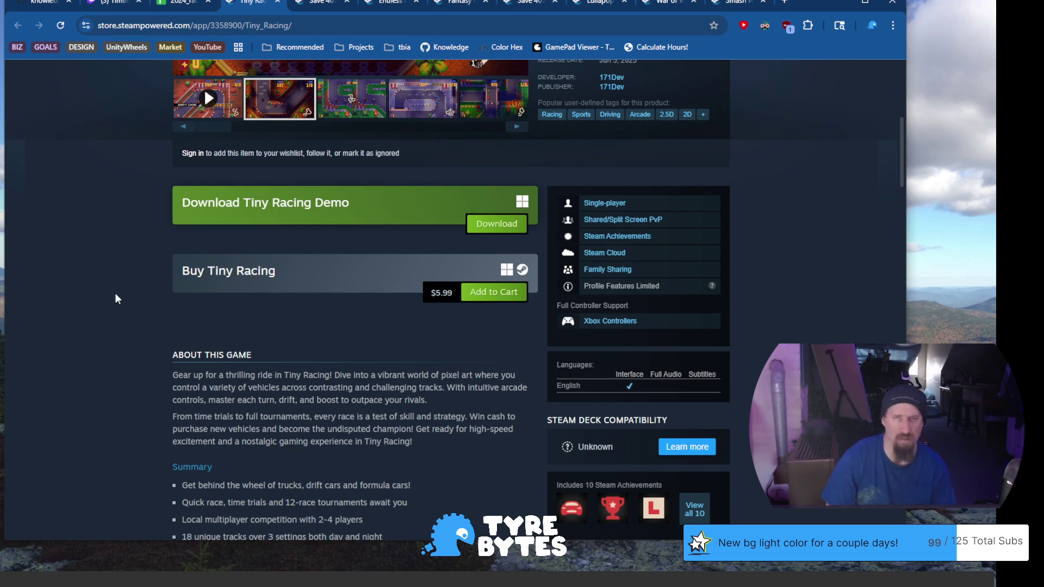
scroll(107, 303, down, 1)
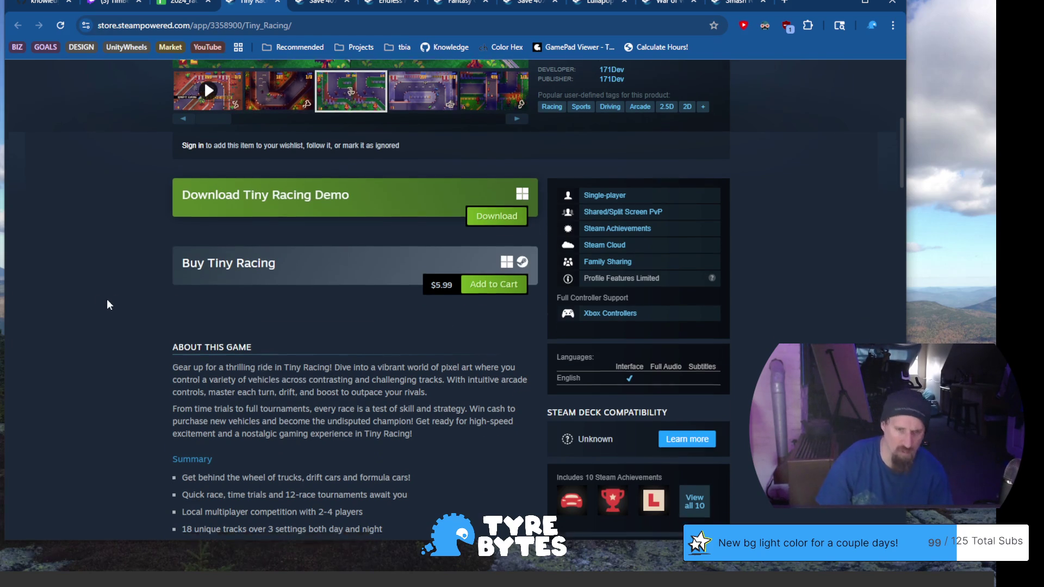
scroll(107, 305, down, 3)
scroll(107, 304, down, 2)
scroll(107, 306, down, 3)
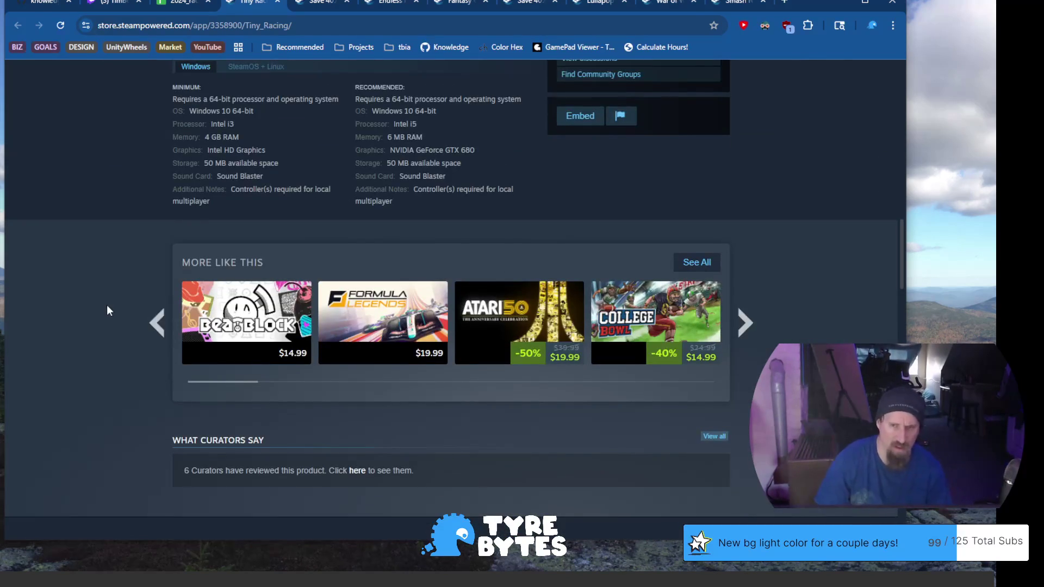
scroll(107, 308, up, 1)
scroll(105, 309, up, 3)
scroll(105, 308, up, 2)
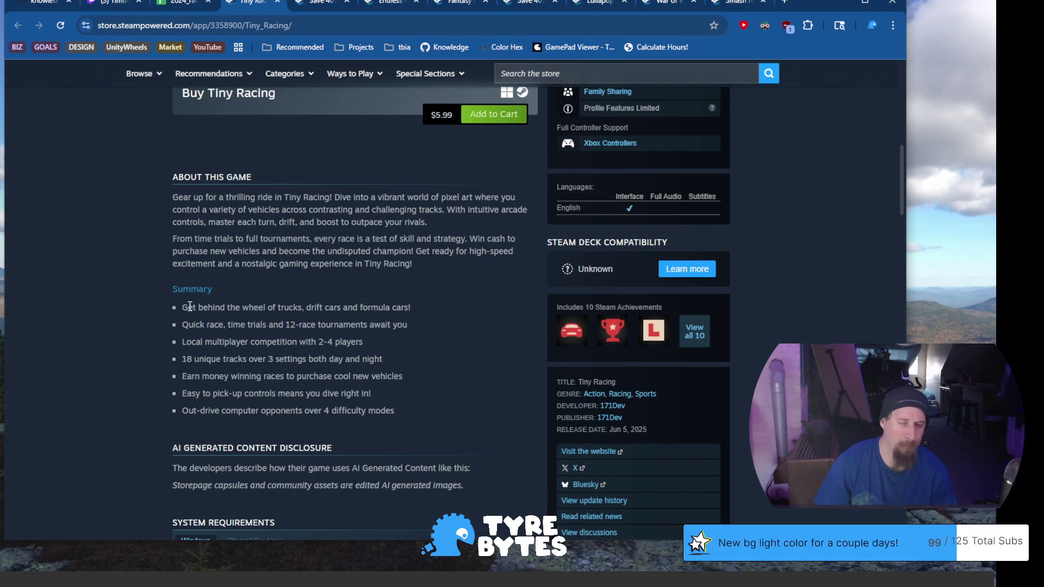
drag(220, 308, 283, 310)
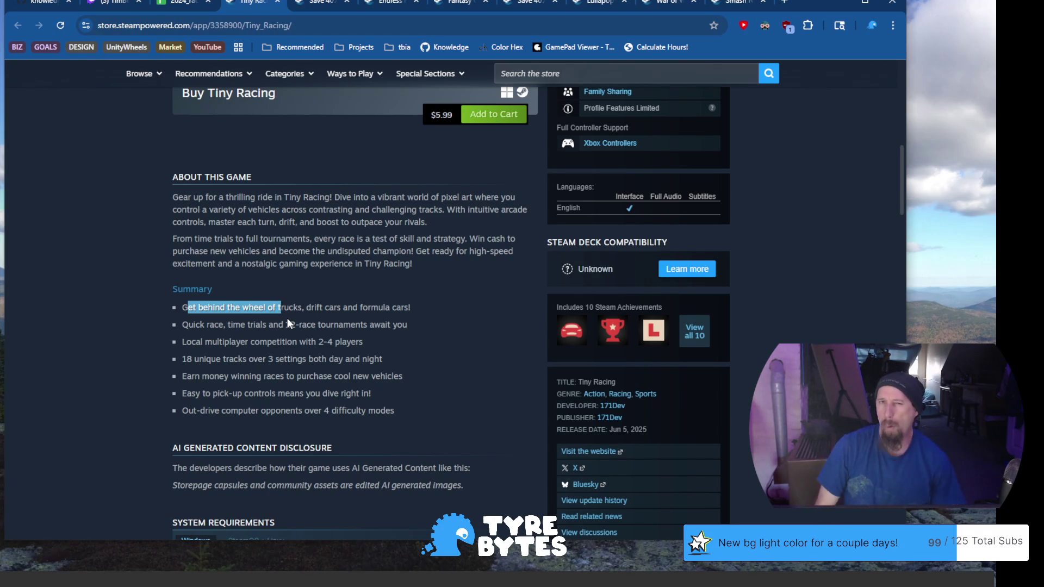
scroll(287, 324, up, 3)
scroll(288, 320, up, 2)
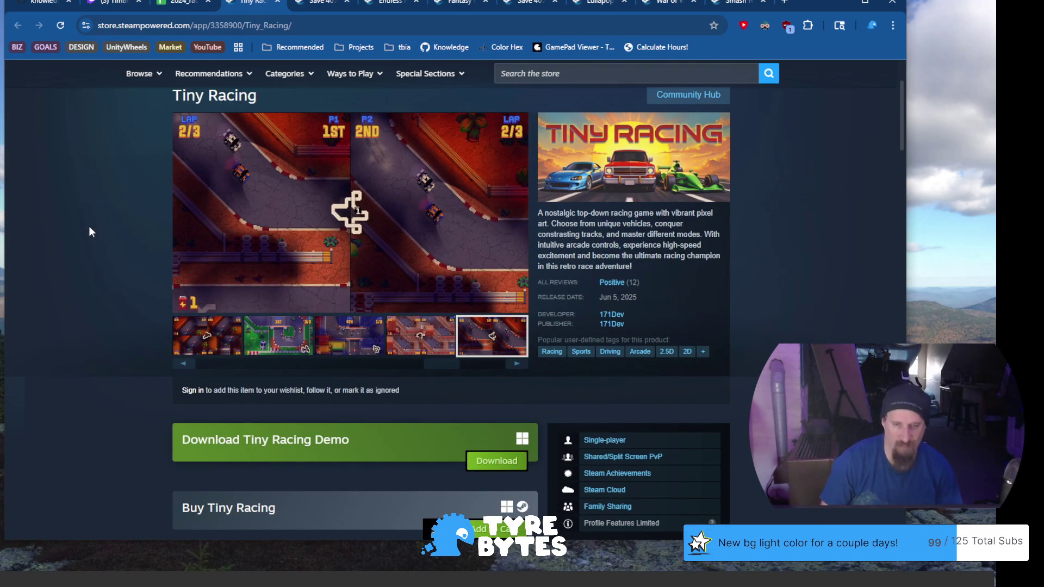
scroll(94, 257, down, 3)
scroll(94, 261, up, 3)
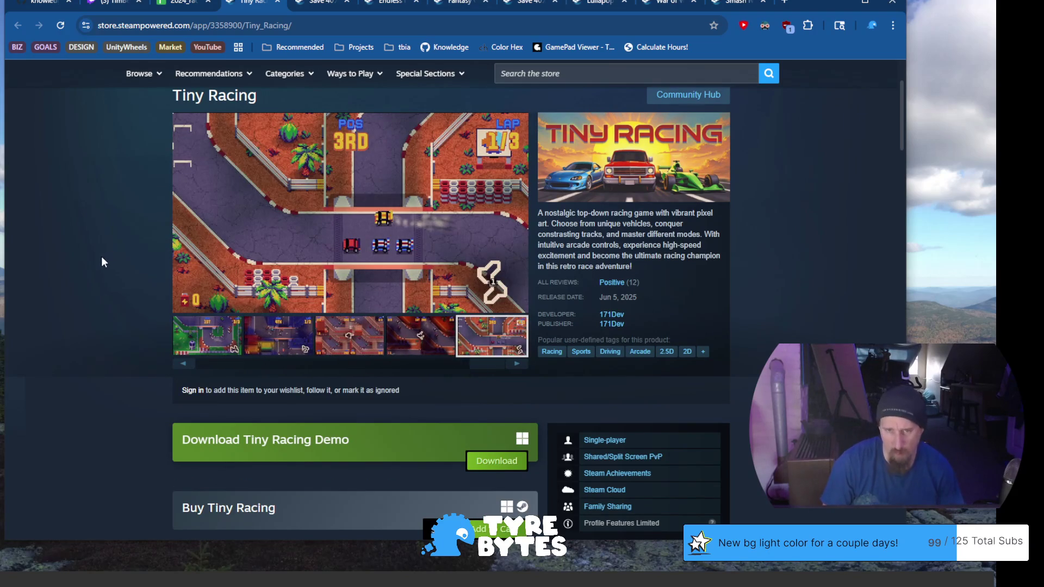
View Tiny Racing's screenshots, then list all products from publisher 171Dev.
click(293, 347)
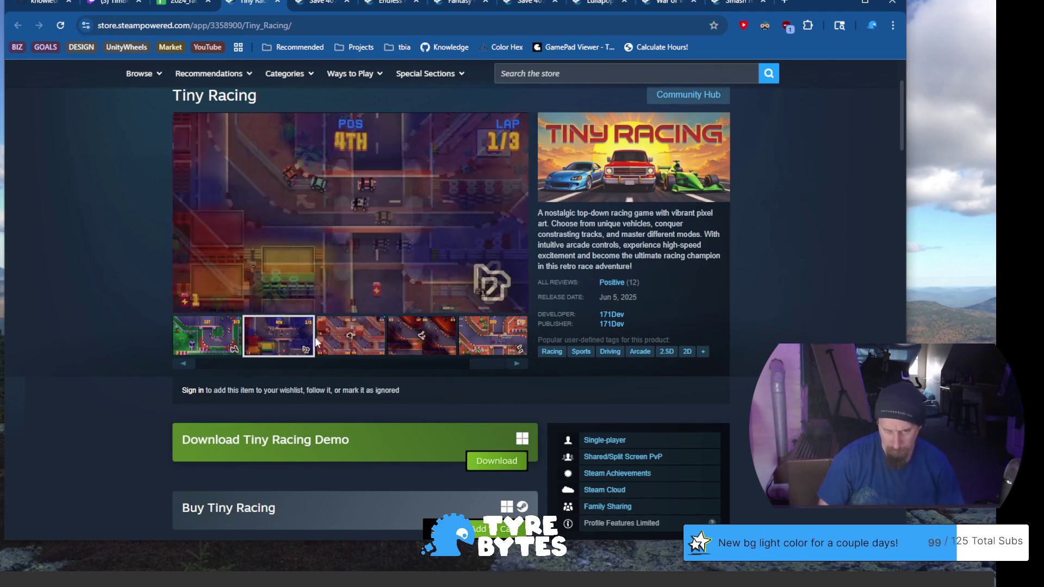
click(354, 344)
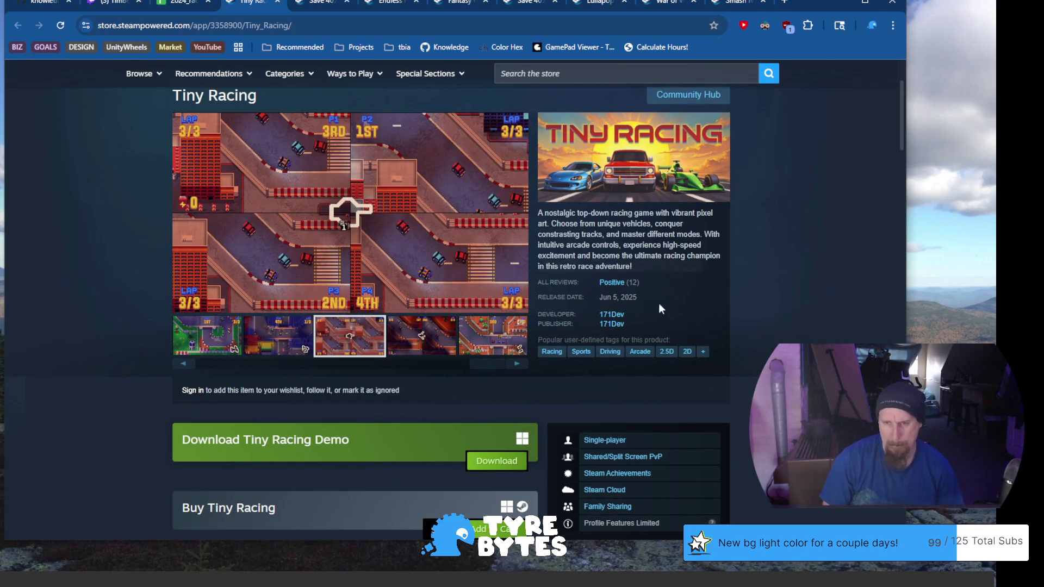
click(611, 325)
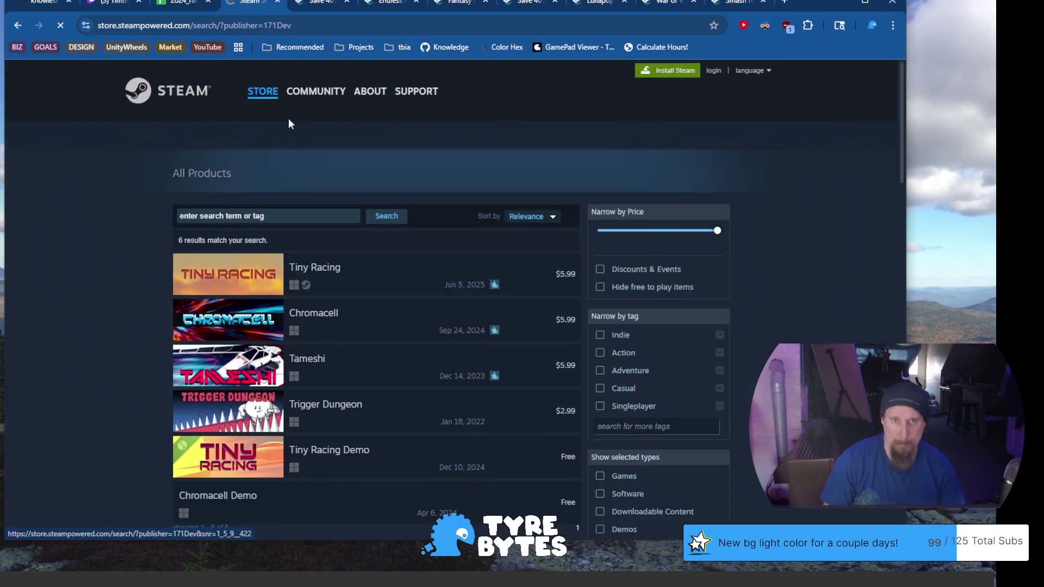
scroll(89, 379, down, 3)
scroll(90, 384, up, 3)
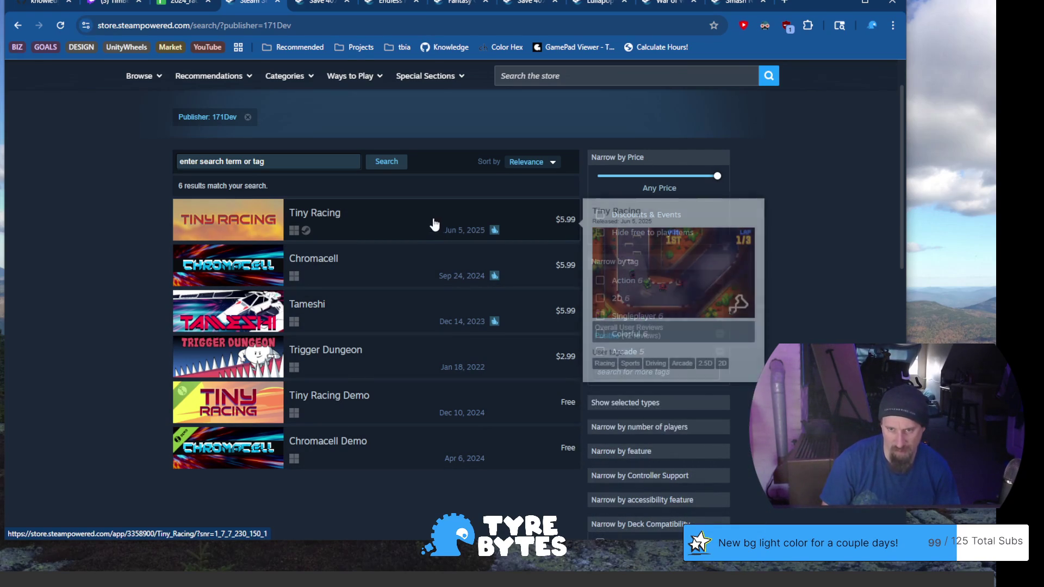
mouse_move(375, 502)
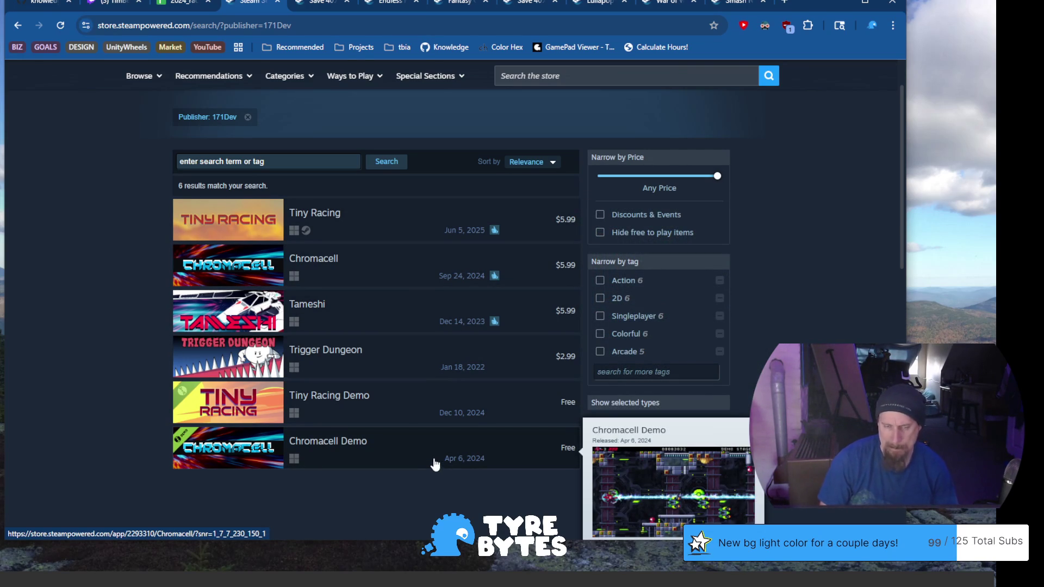
Go back from 171Dev's publisher results to the Tiny Racing store page.
click(17, 26)
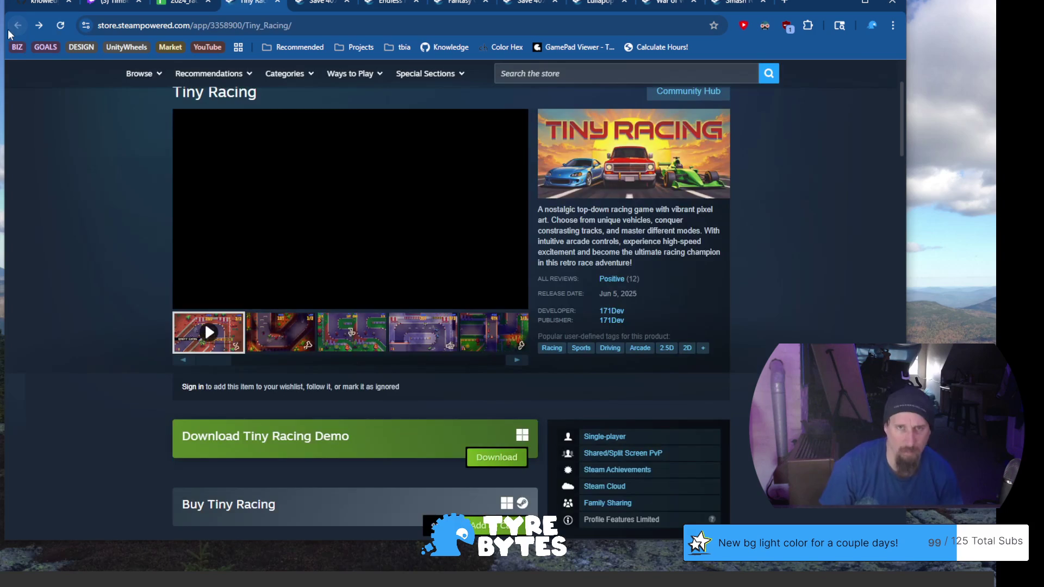
scroll(74, 227, down, 2)
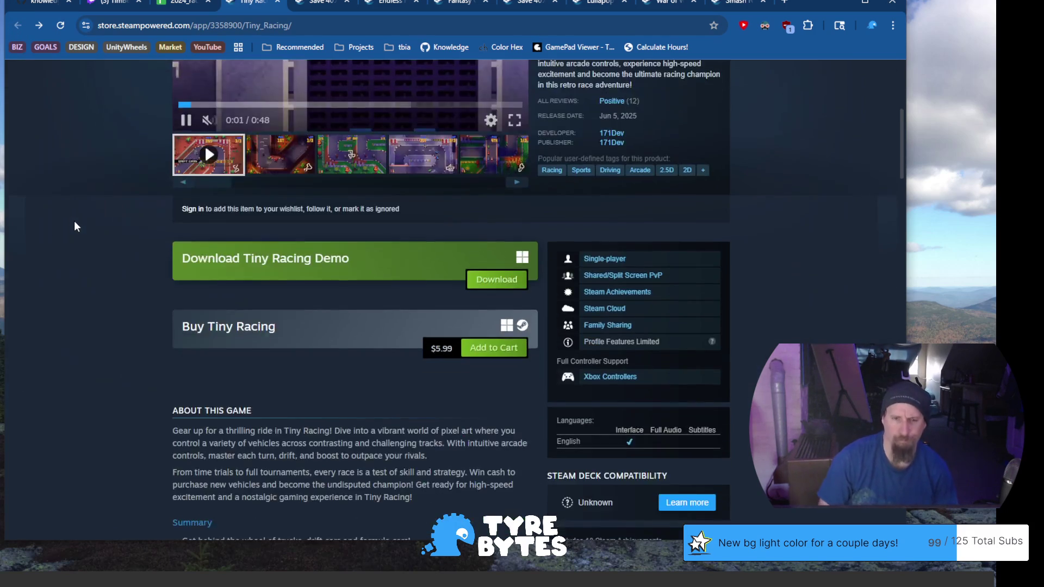
scroll(74, 228, down, 1)
scroll(69, 213, down, 1)
scroll(71, 200, down, 1)
Highlight both About This Game paragraphs, then open Victory Heat Rally's store page.
drag(178, 135, 450, 203)
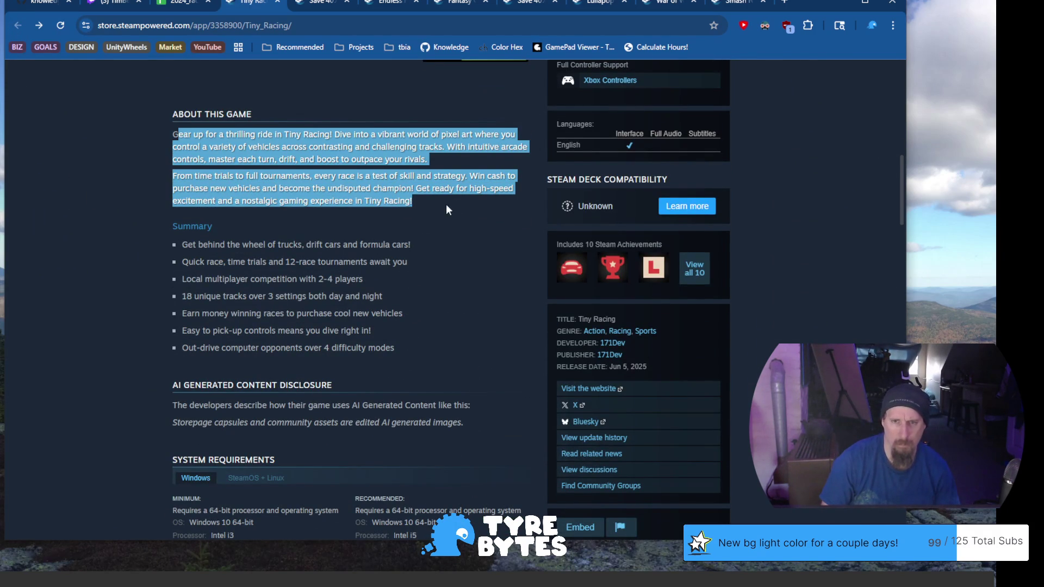
scroll(430, 206, down, 2)
scroll(424, 201, down, 1)
scroll(420, 207, down, 1)
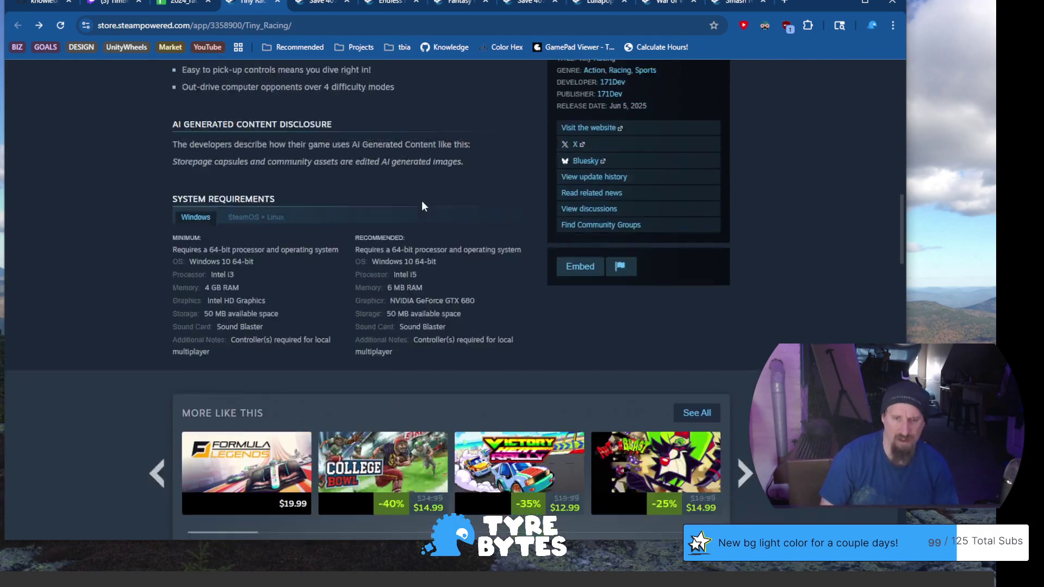
scroll(420, 207, down, 2)
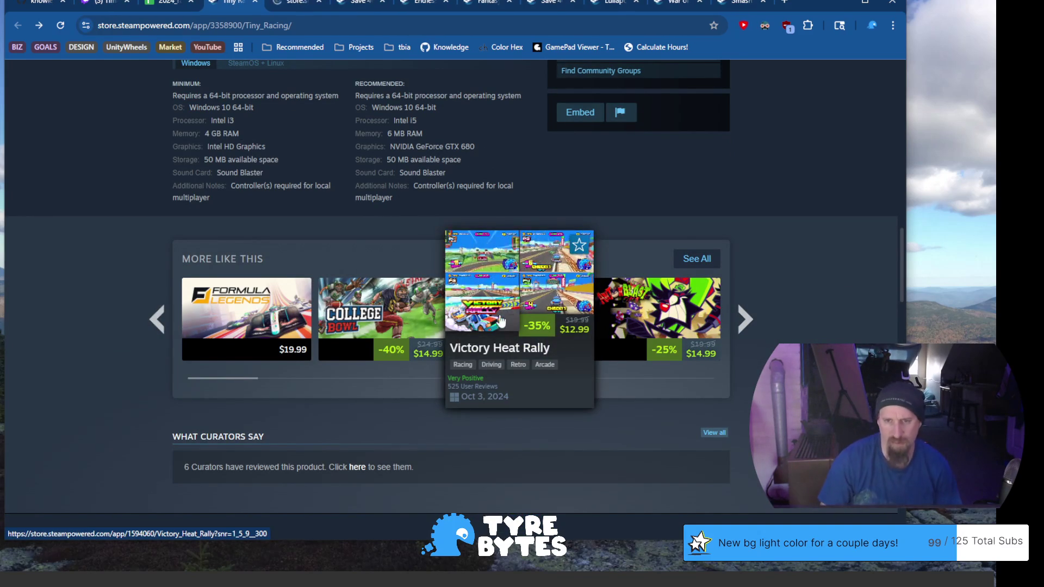
click(286, 8)
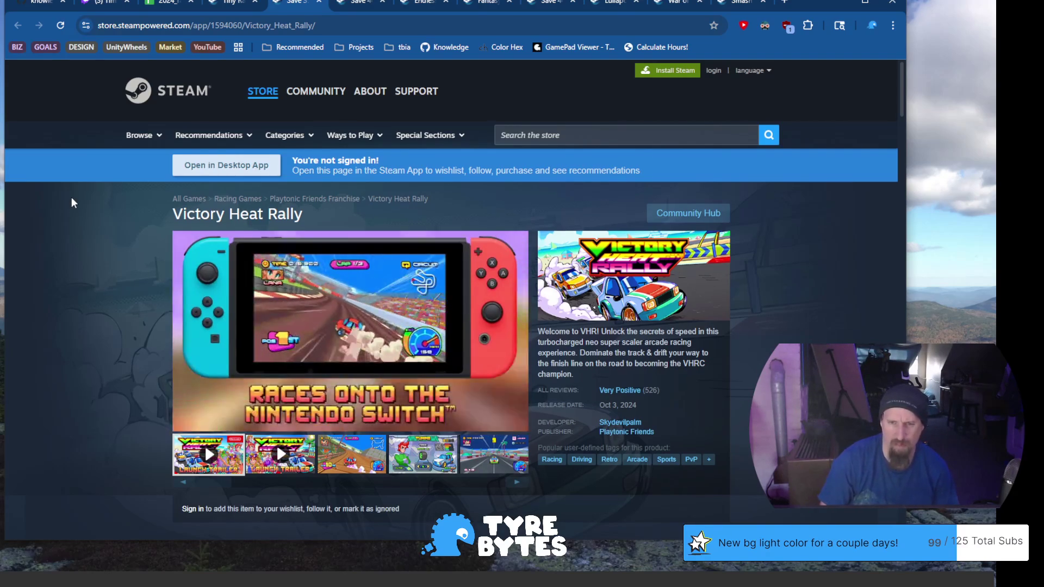
scroll(71, 196, down, 2)
scroll(65, 195, down, 2)
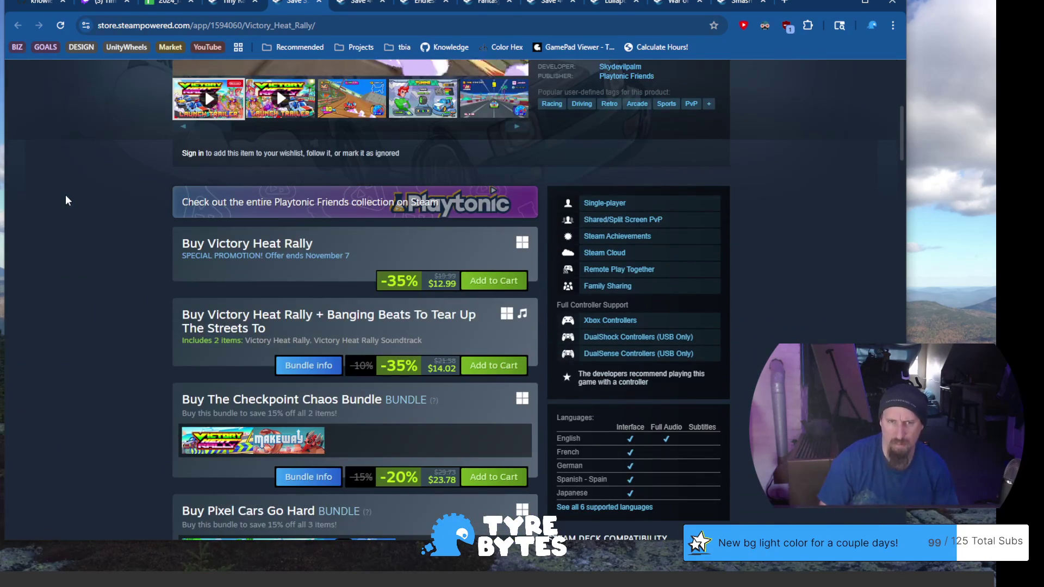
Glance at Victory Heat Rally's page address, then return to the Tiny Racing store tab.
click(268, 27)
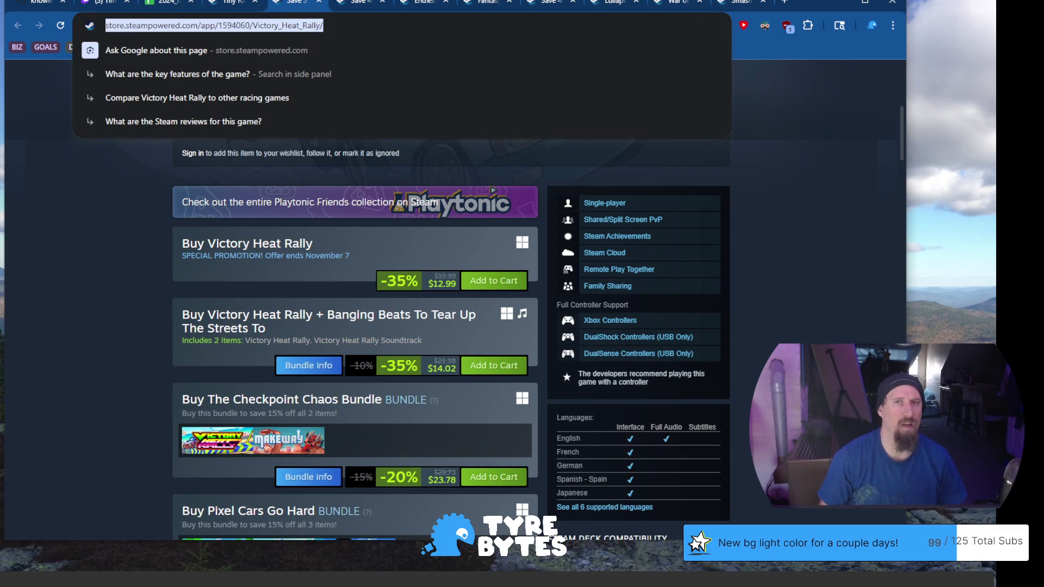
key(Escape)
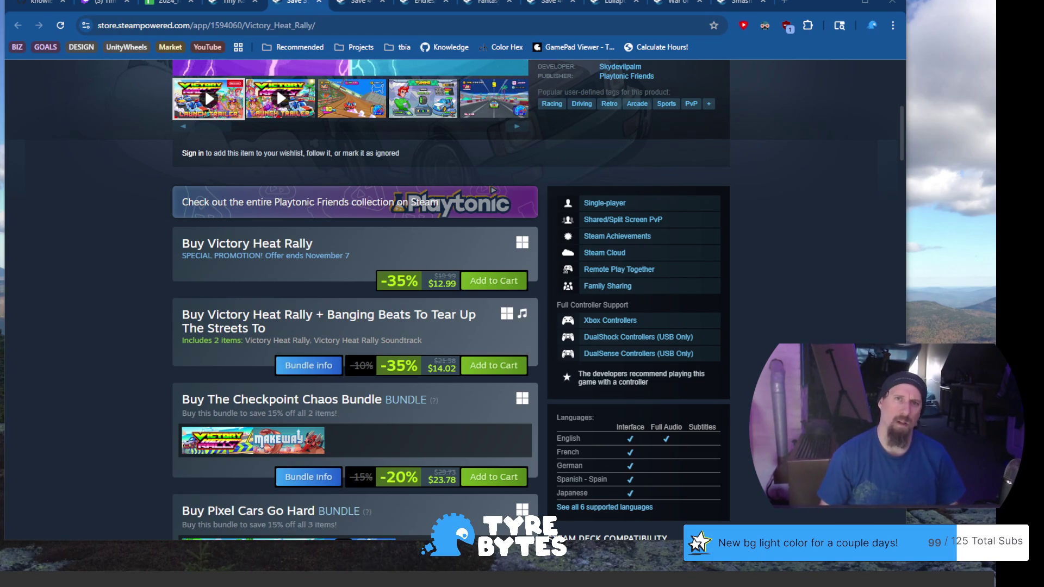
click(224, 4)
scroll(281, 229, up, 5)
scroll(282, 229, up, 10)
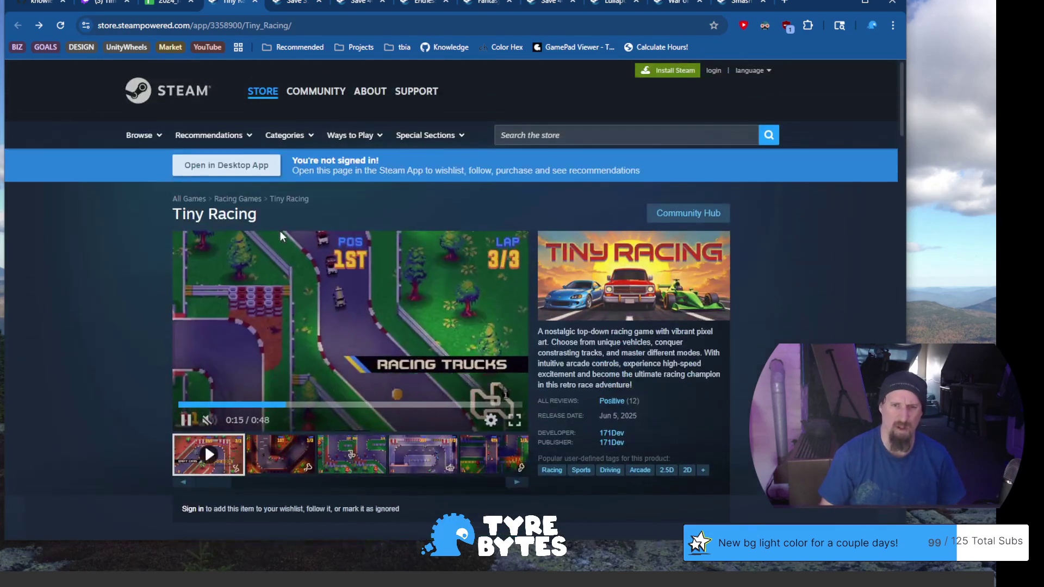
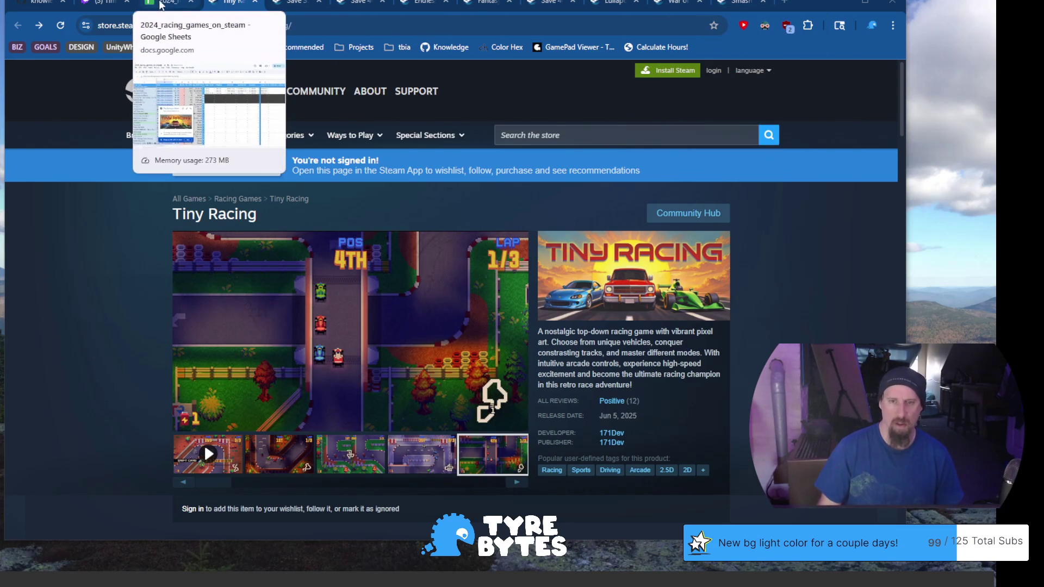
Set Tiny Racing's Race Mode (H569) to Circuit in the racing spreadsheet.
click(167, 4)
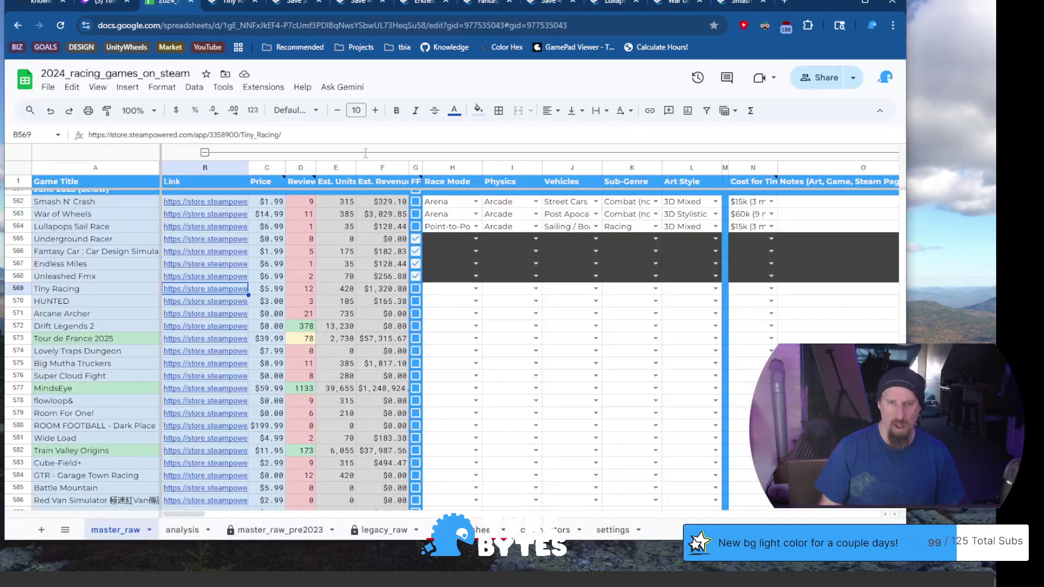
click(461, 292)
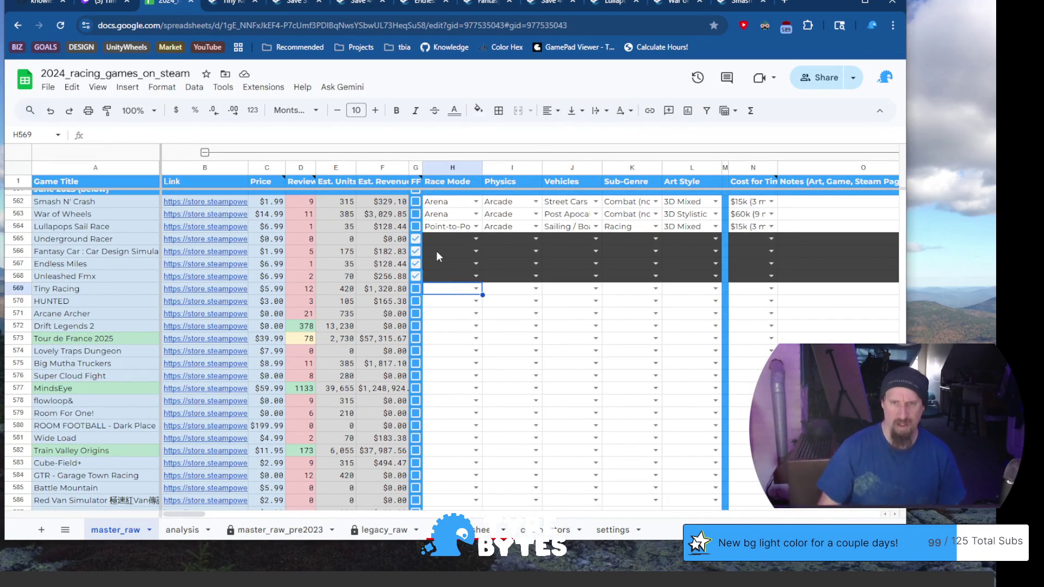
key(Return)
key(Down)
key(Down)
key(Down)
key(Down)
key(Down)
key(Down)
key(Down)
key(Up)
key(Up)
key(Up)
key(Up)
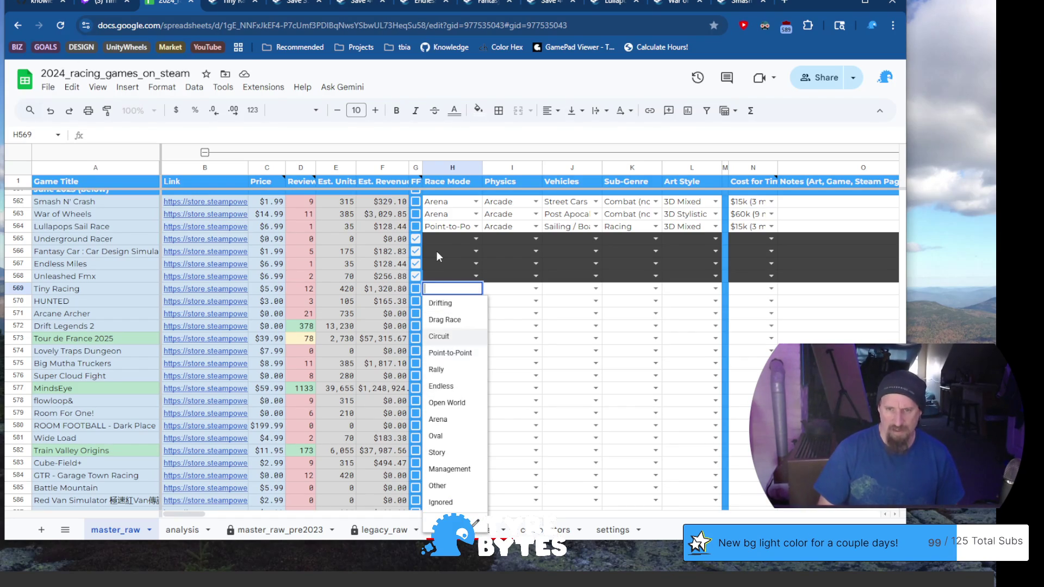
key(Tab)
Set Tiny Racing's Physics to Arcade and Vehicles to Racecars.
key(Return)
key(Down)
key(Down)
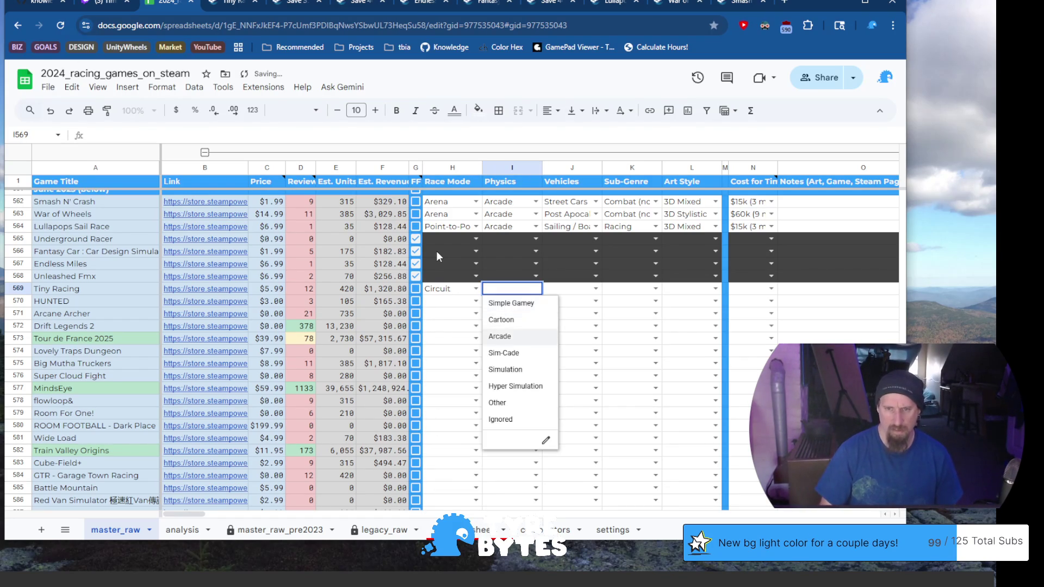
key(Tab)
key(Return)
key(Down)
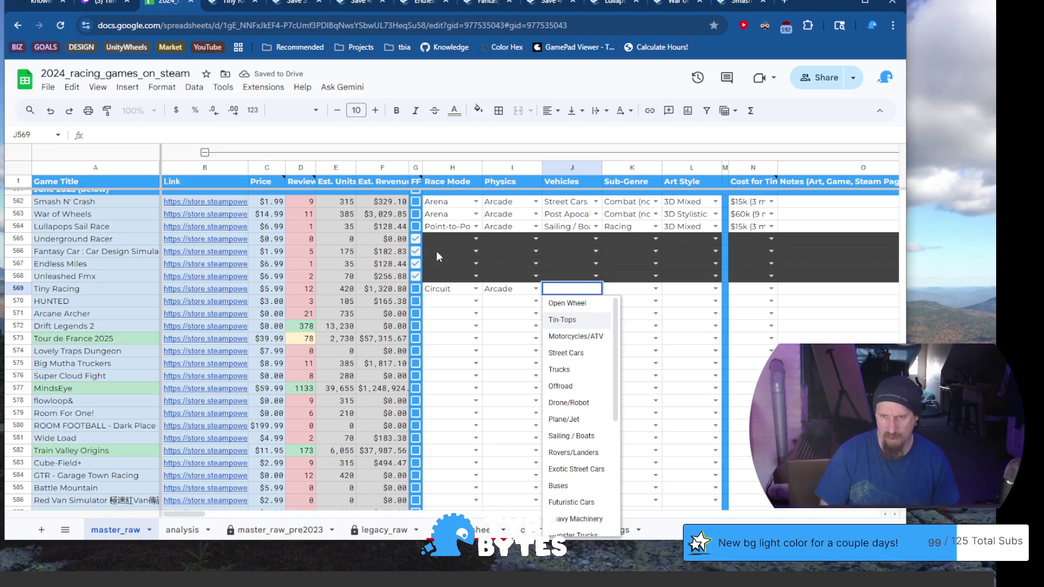
scroll(579, 427, down, 2)
scroll(582, 441, down, 2)
scroll(582, 441, down, 1)
scroll(582, 438, down, 1)
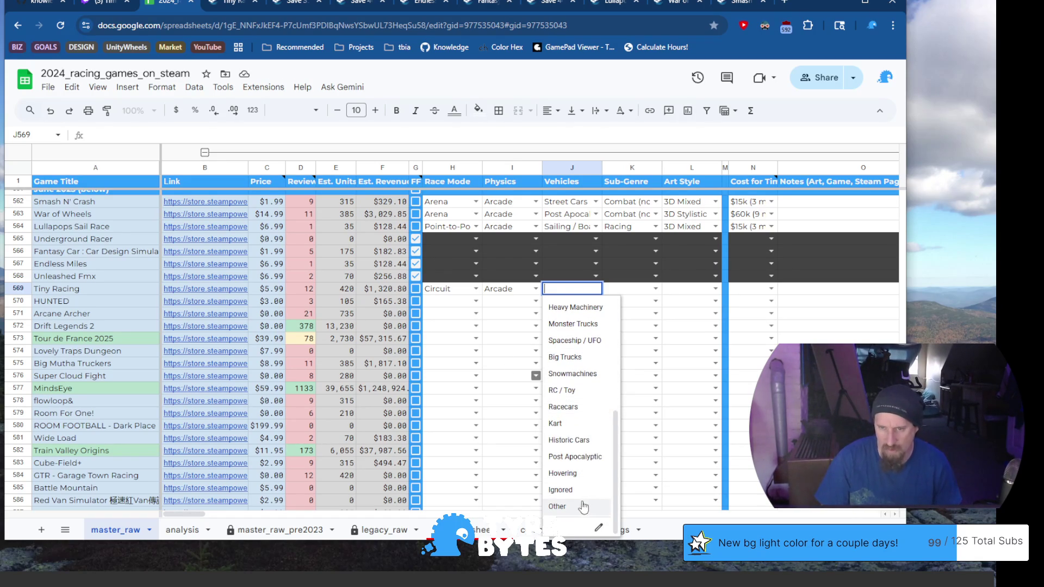
scroll(580, 504, up, 3)
scroll(577, 500, up, 1)
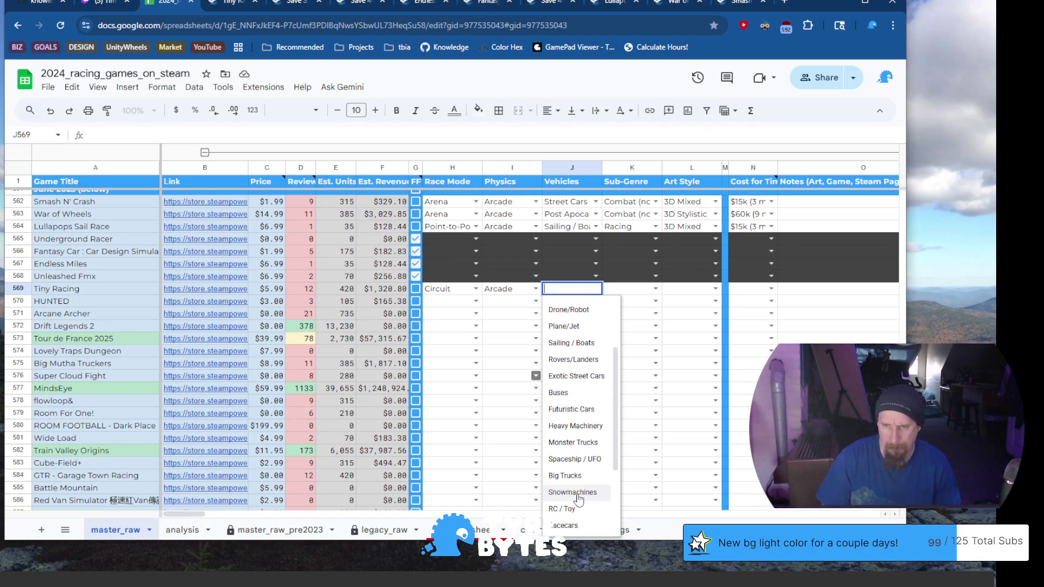
scroll(577, 499, up, 3)
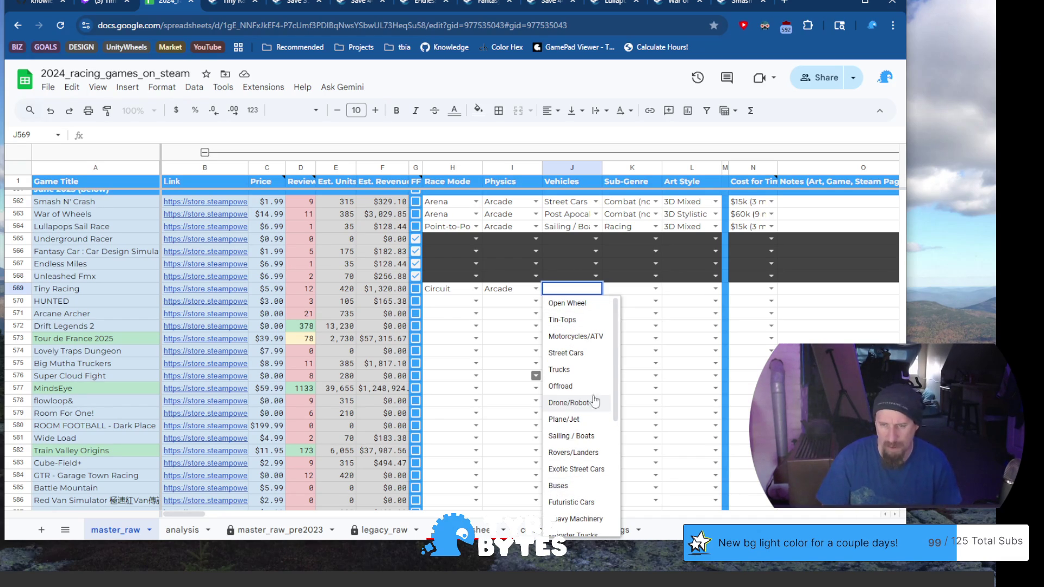
scroll(592, 395, down, 3)
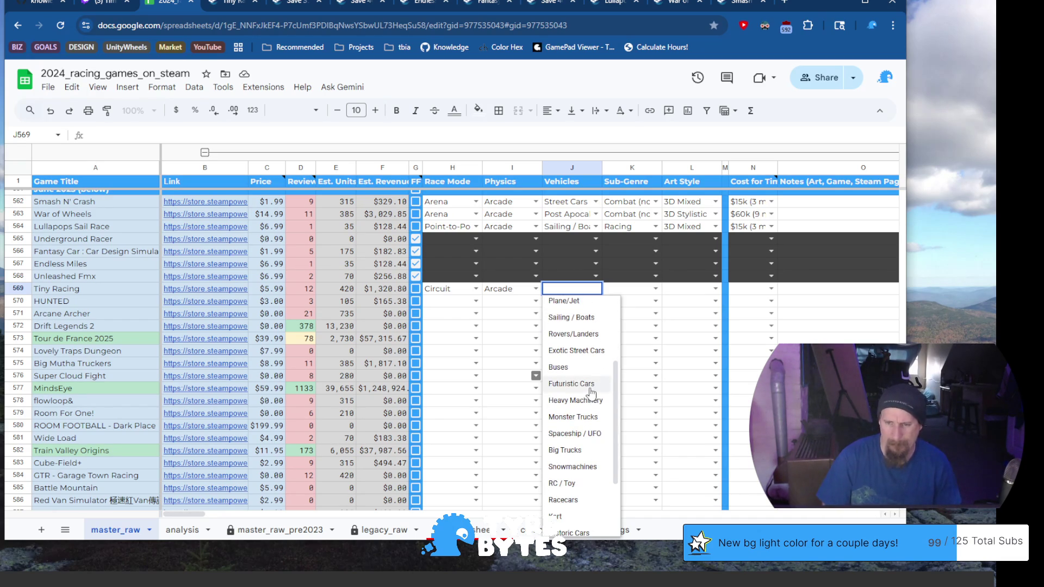
scroll(593, 393, down, 2)
scroll(591, 397, down, 1)
scroll(589, 404, down, 1)
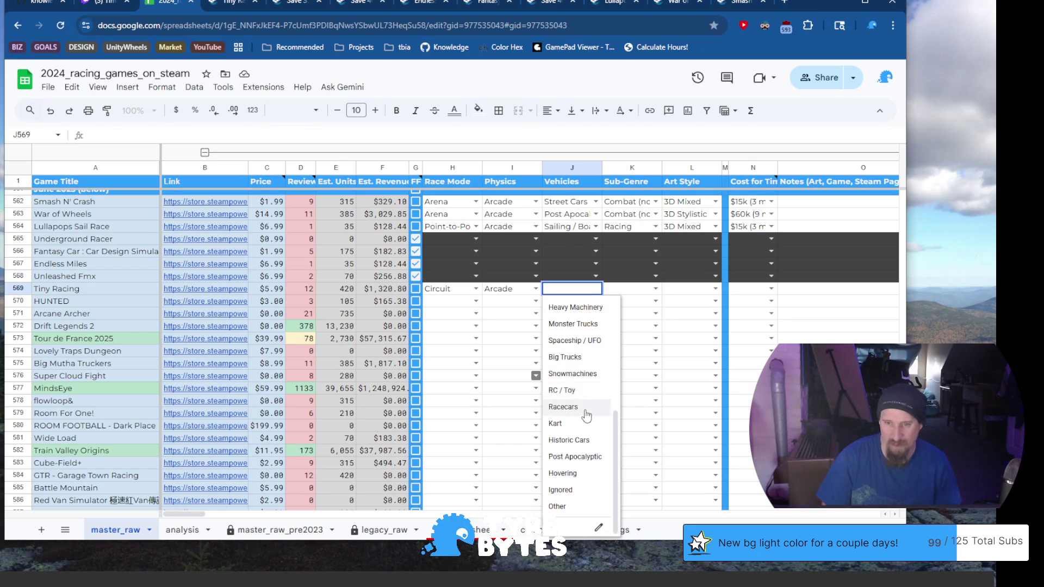
click(589, 406)
Peek at Tiny Racing's Sub-Genre choices, then return to its Steam store page.
click(654, 289)
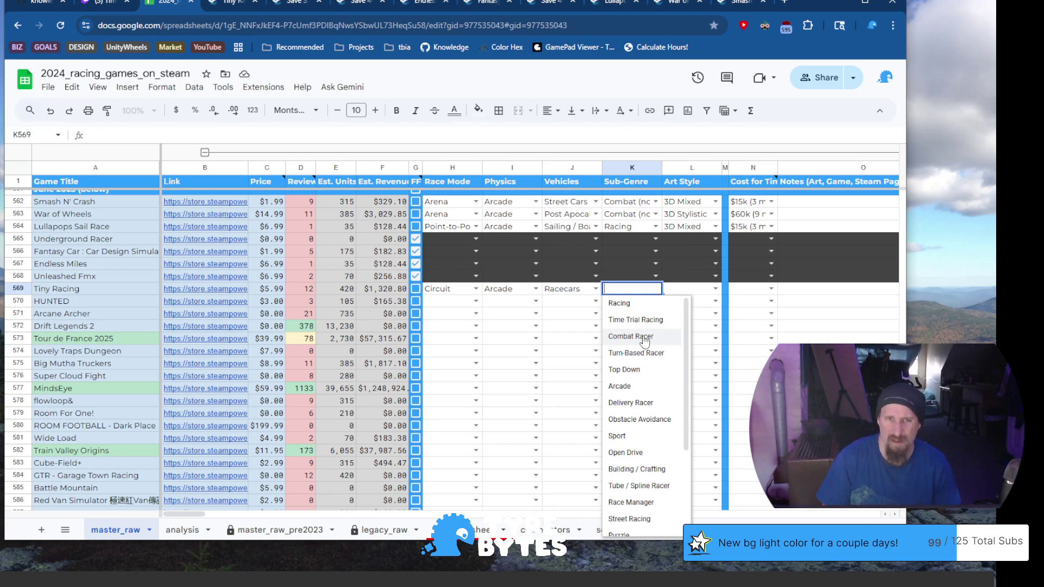
click(231, 7)
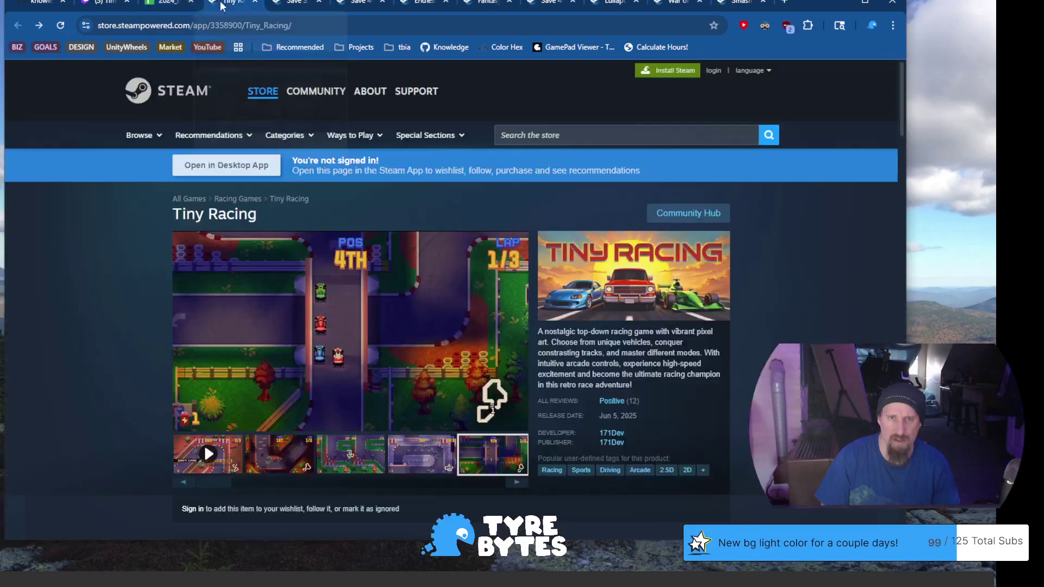
Search the web for the Tiny Racing title in a new browser window.
drag(259, 215, 172, 215)
key(ctrl+c)
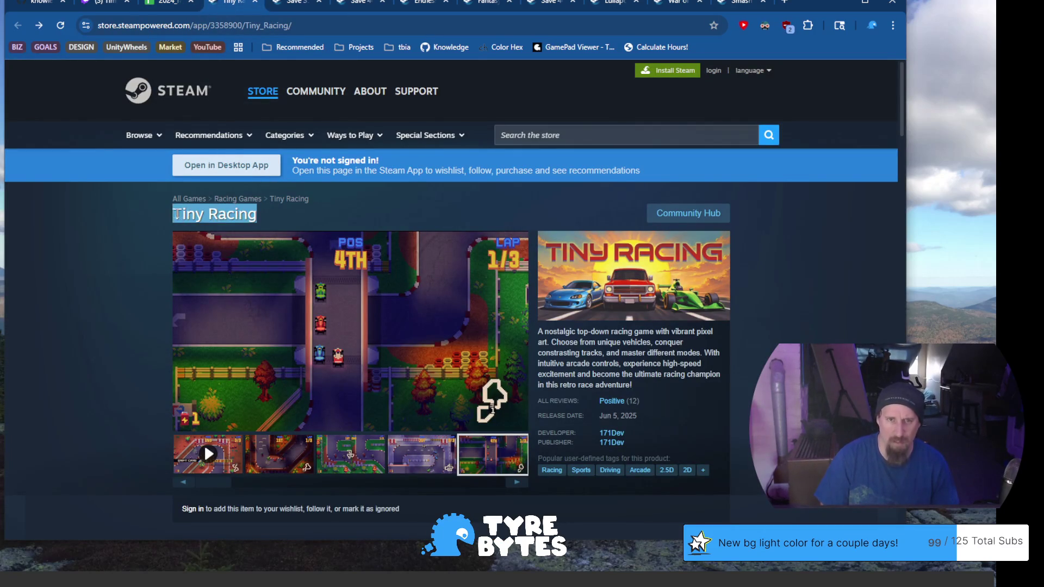
key(ctrl+n)
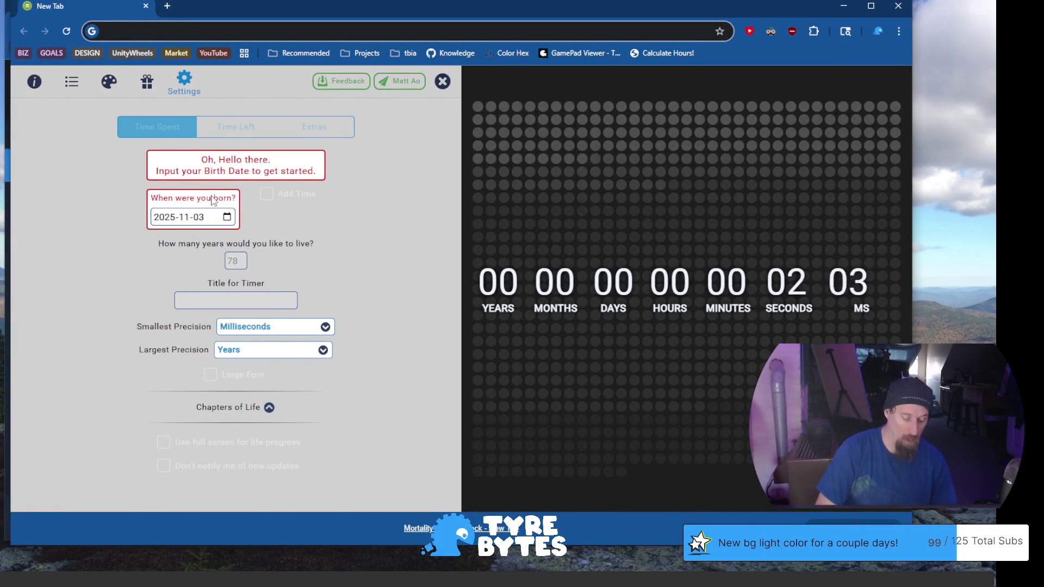
key(ctrl+v)
key(Return)
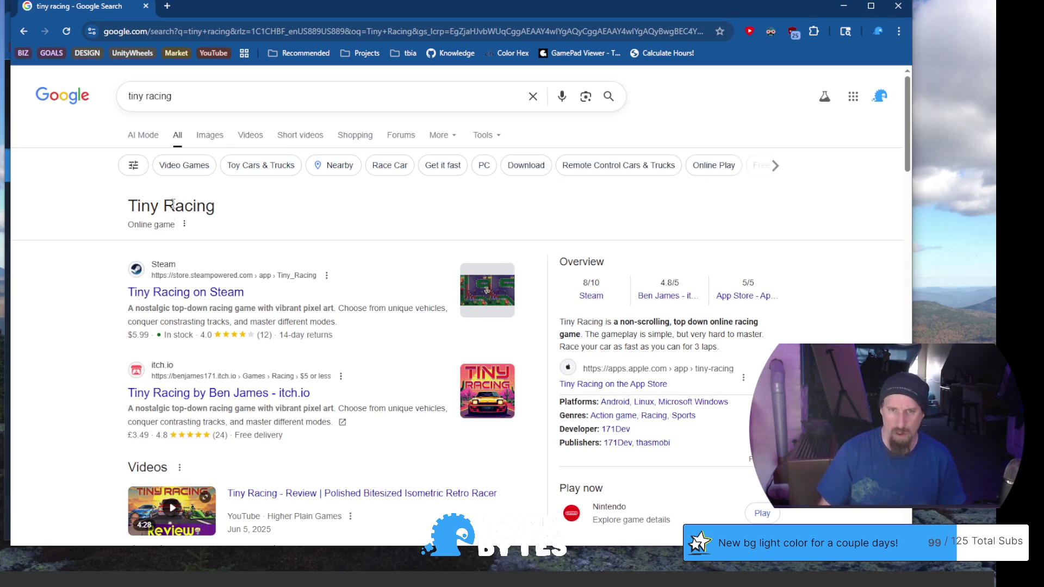
Limit the tiny racing results to the past month via the Tools time filter.
click(499, 136)
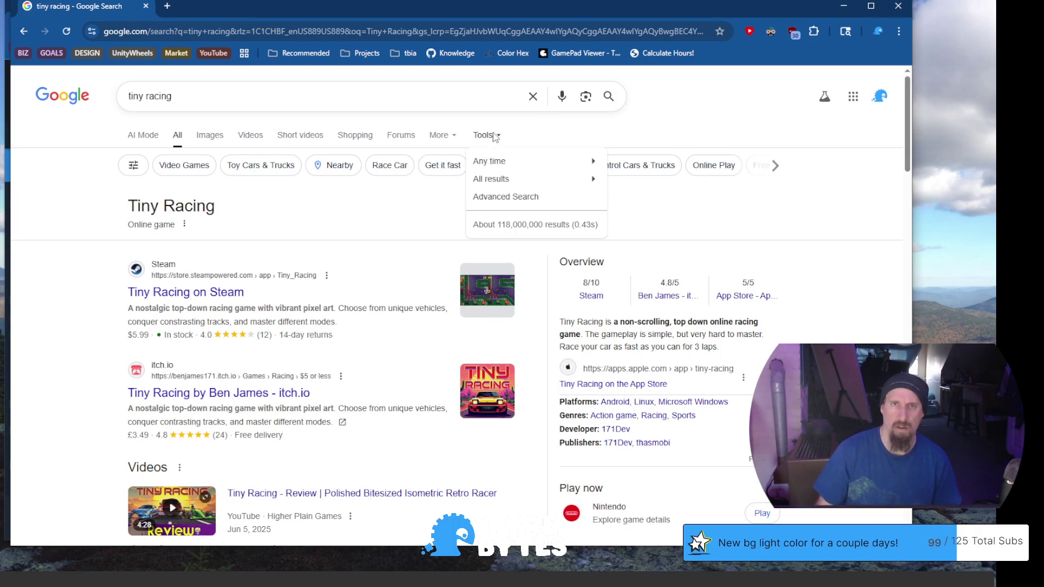
click(546, 167)
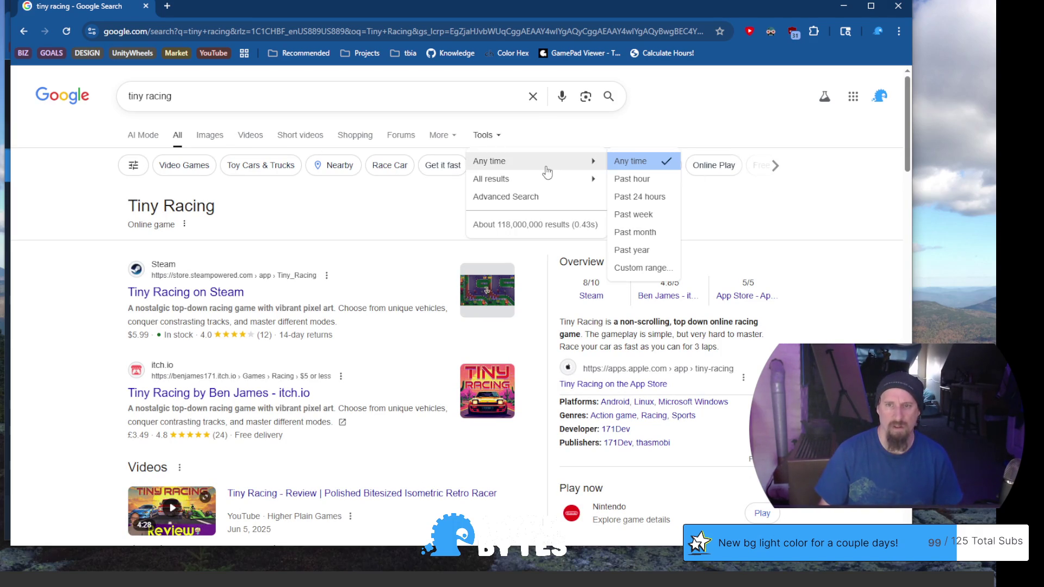
click(662, 236)
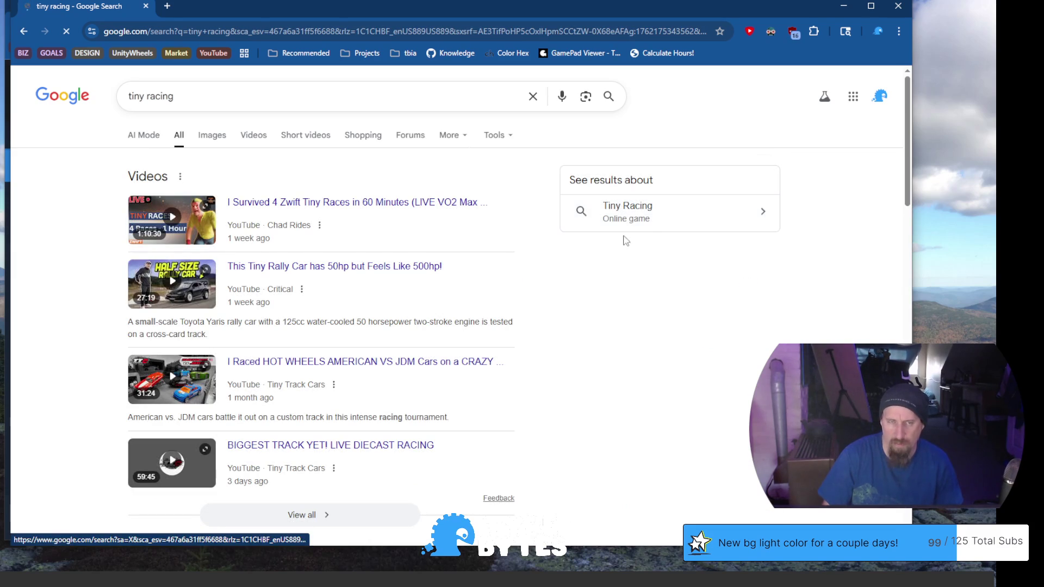
mouse_move(249, 6)
mouse_down()
mouse_move(268, 571)
mouse_move(255, 11)
mouse_up()
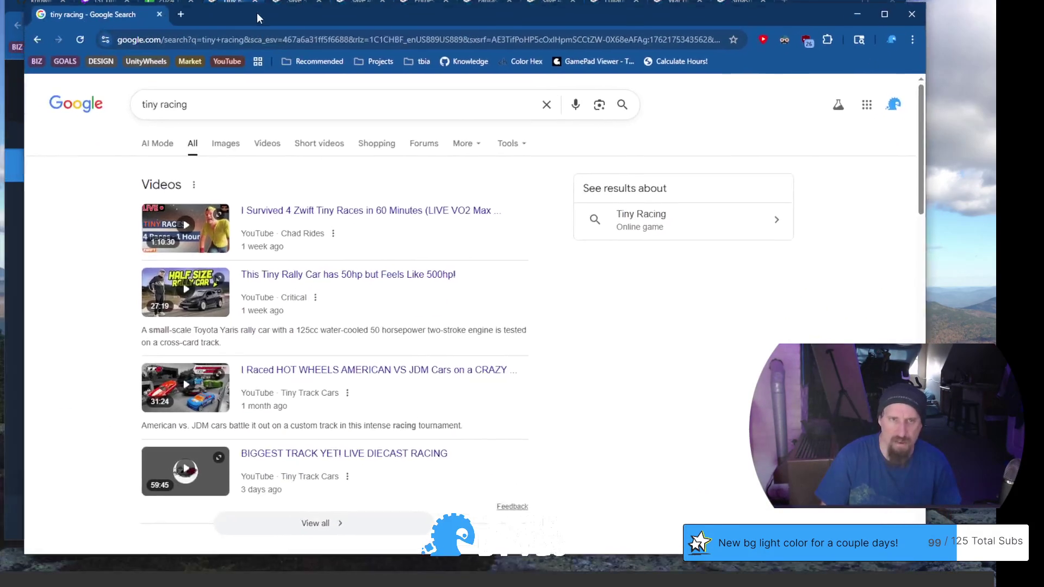
click(526, 150)
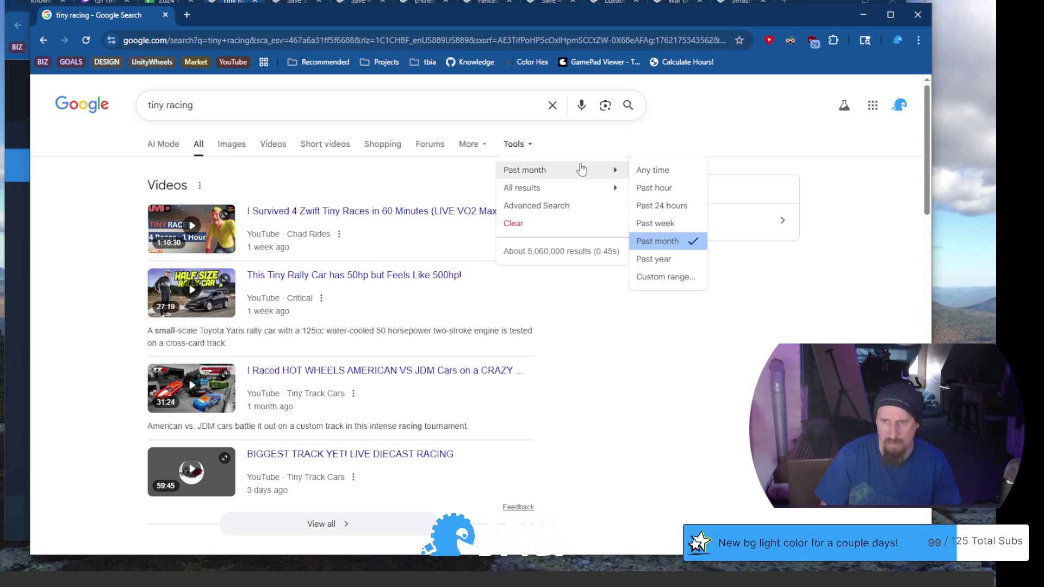
Apply a custom date range from May 1, 2025 to June 30, 2025 to the results.
click(685, 283)
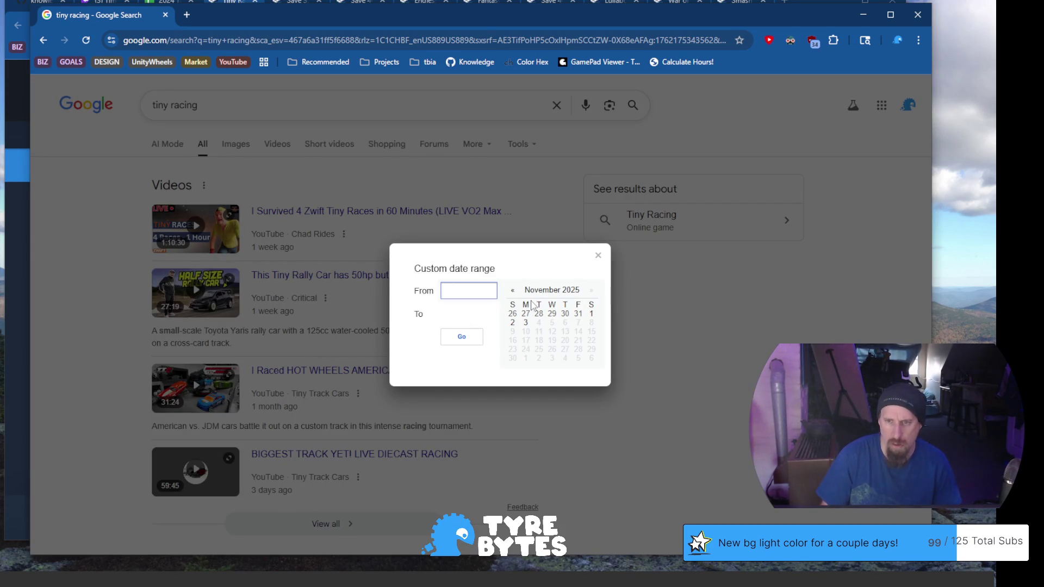
click(512, 291)
click(512, 291)
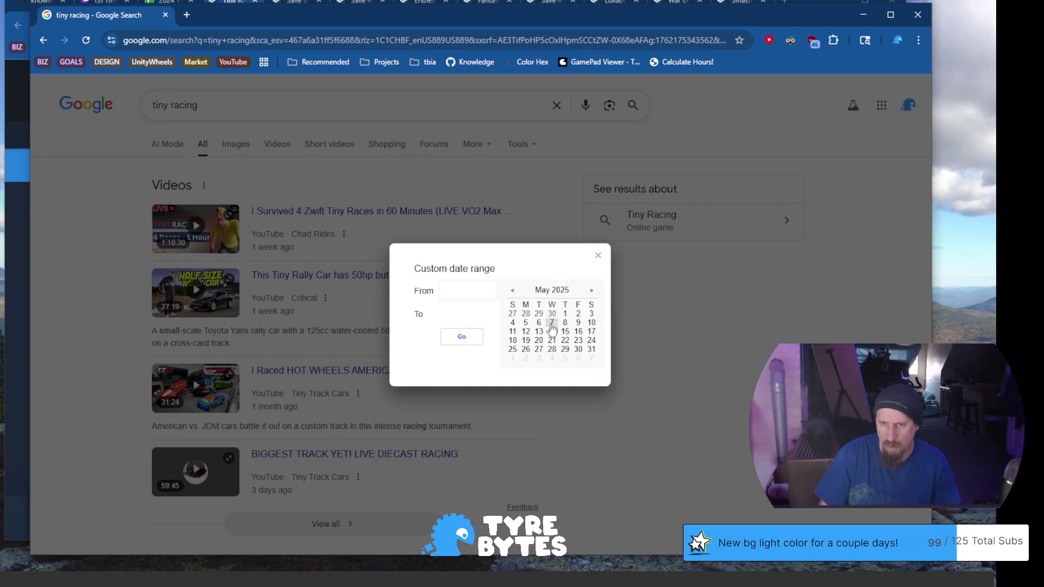
click(565, 314)
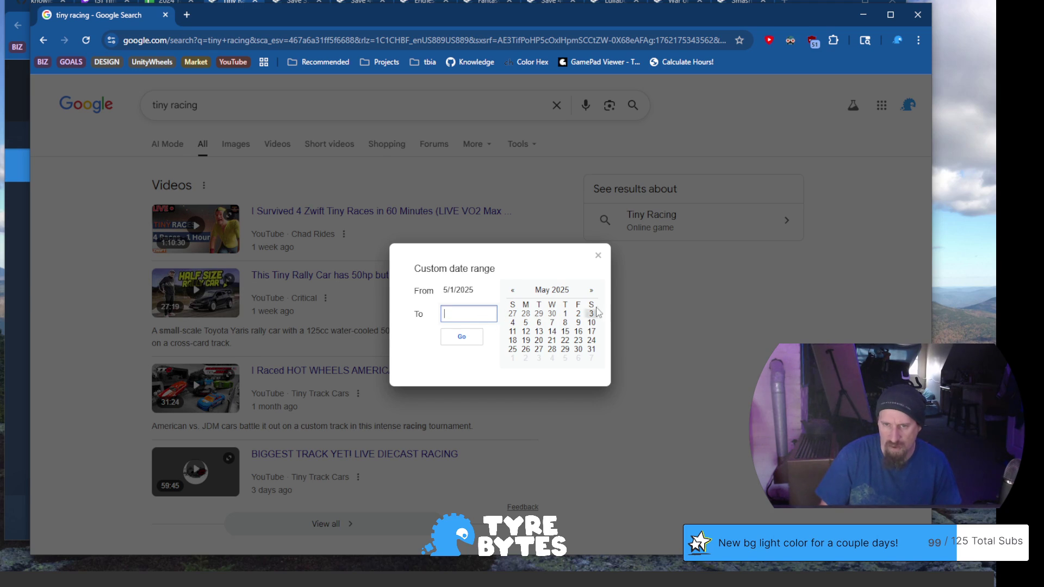
click(592, 291)
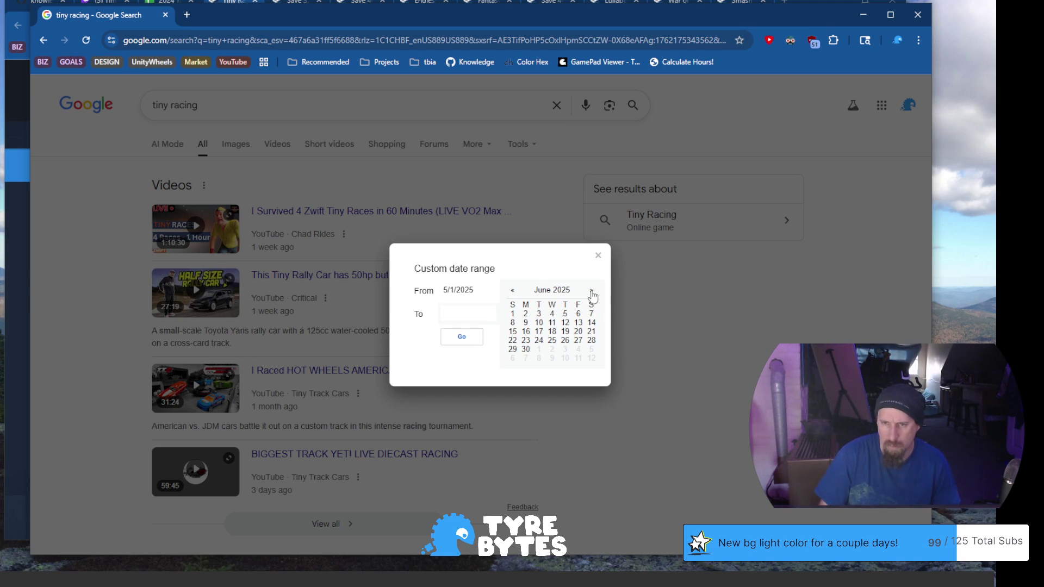
click(527, 350)
click(463, 338)
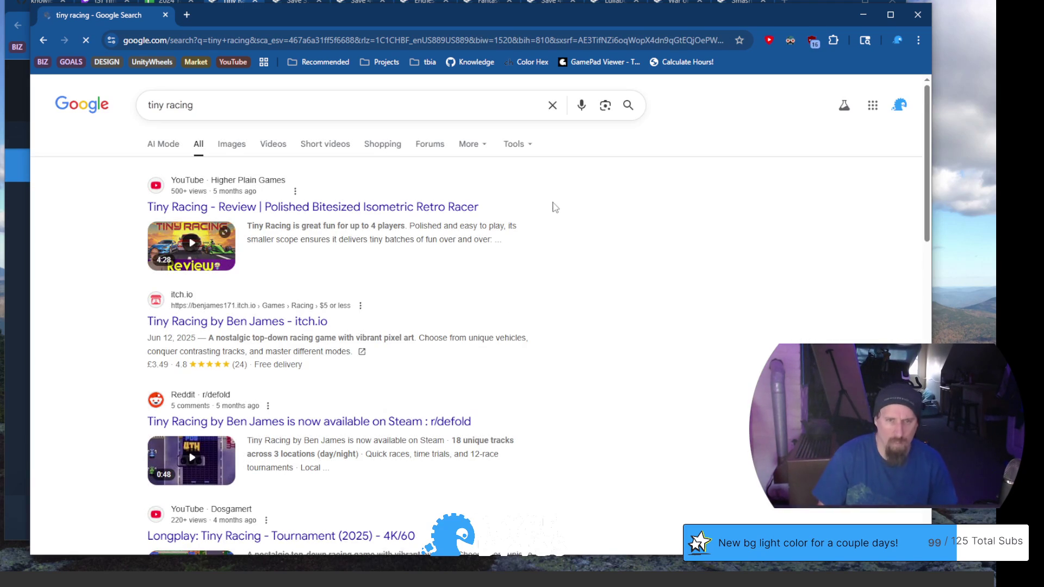
mouse_move(359, 326)
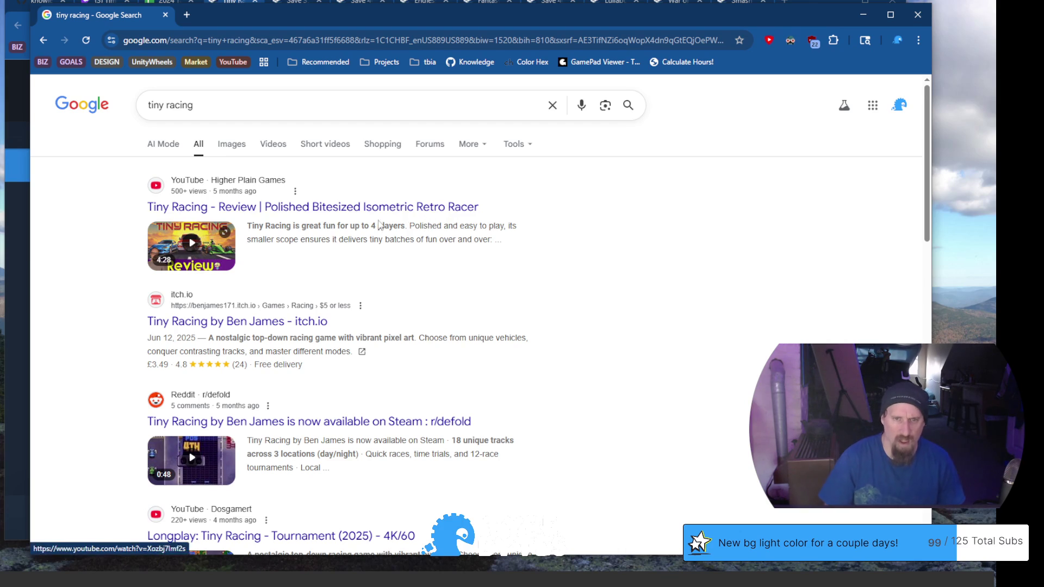
scroll(360, 248, down, 1)
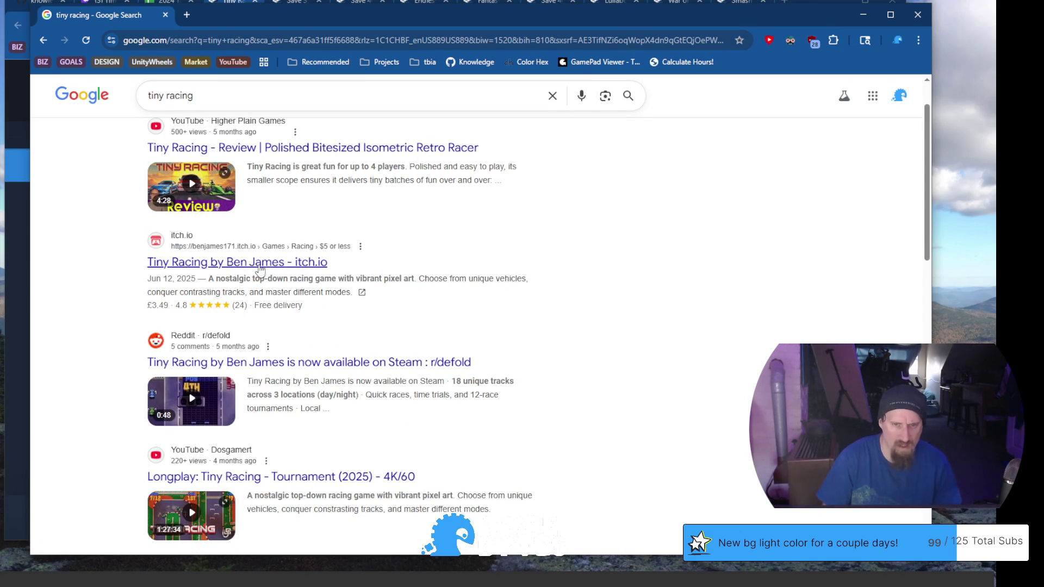
Review Tiny Racing's itch.io page (£3.49, comments), then return to the search results.
middle_click(260, 262)
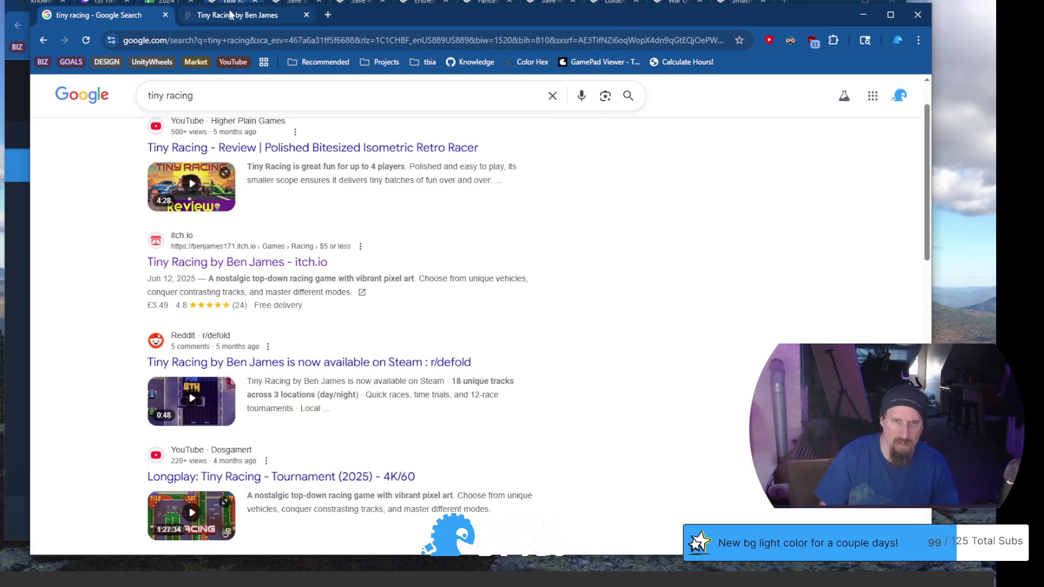
click(232, 19)
scroll(474, 317, down, 4)
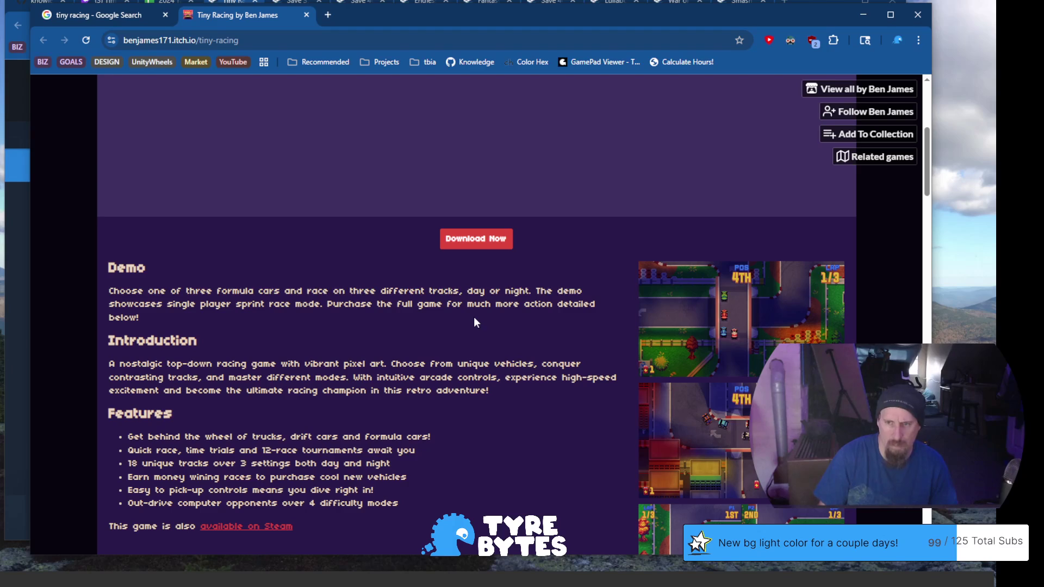
scroll(474, 316, down, 3)
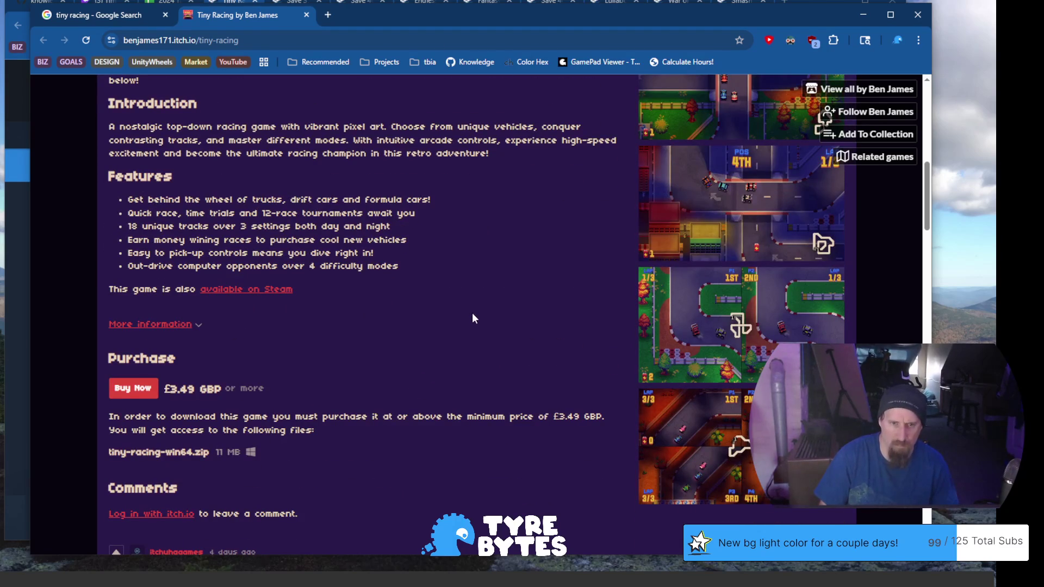
scroll(467, 307, down, 3)
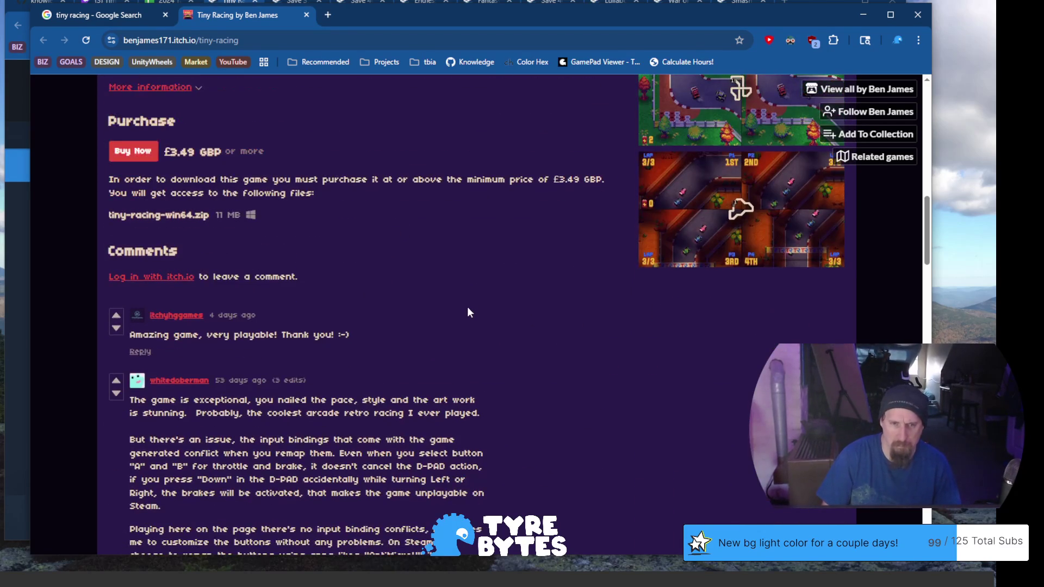
scroll(479, 307, down, 6)
scroll(462, 308, down, 3)
scroll(444, 307, up, 3)
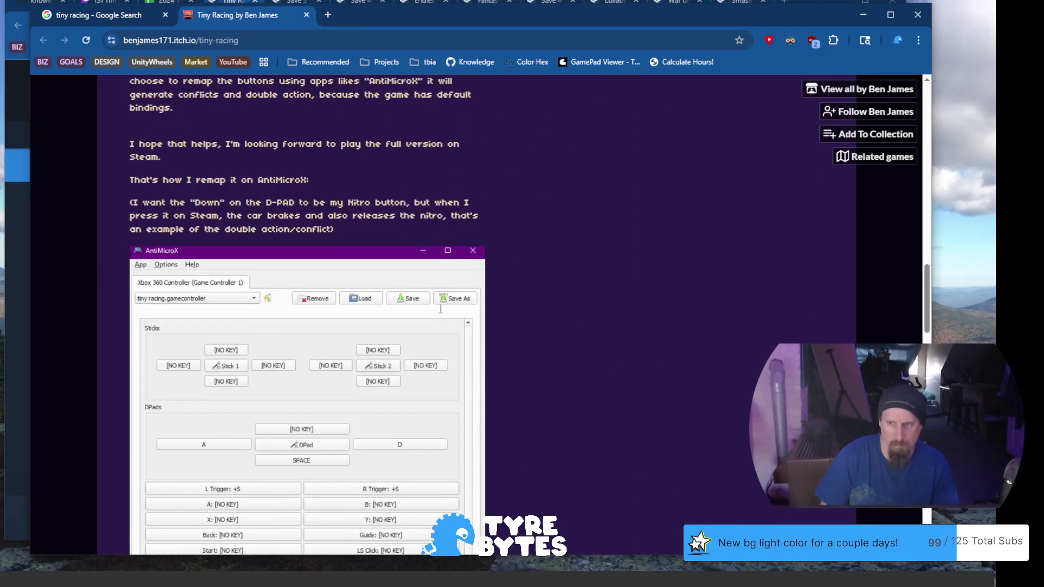
scroll(440, 308, up, 6)
scroll(442, 313, down, 2)
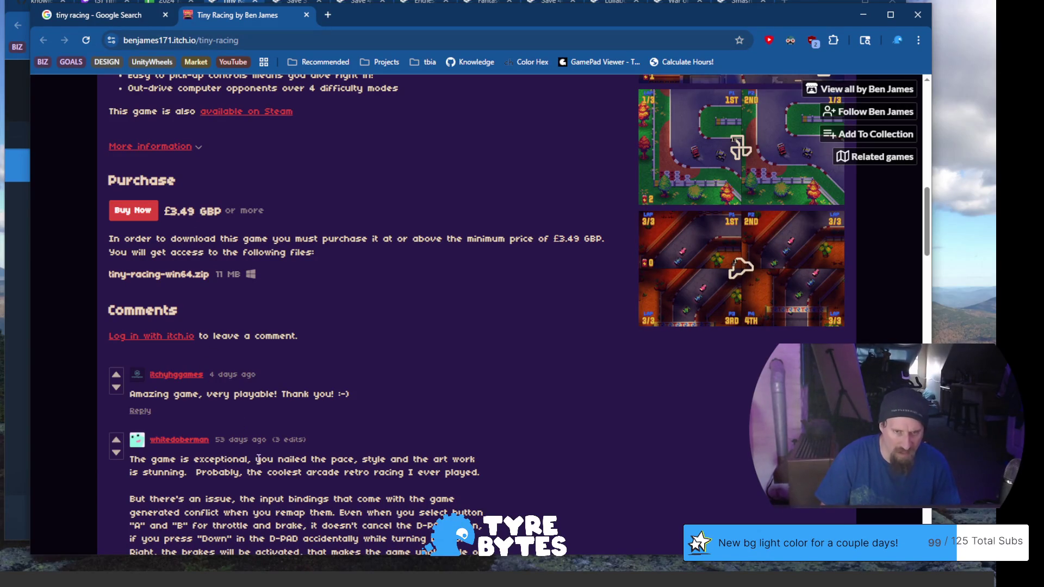
scroll(294, 372, up, 4)
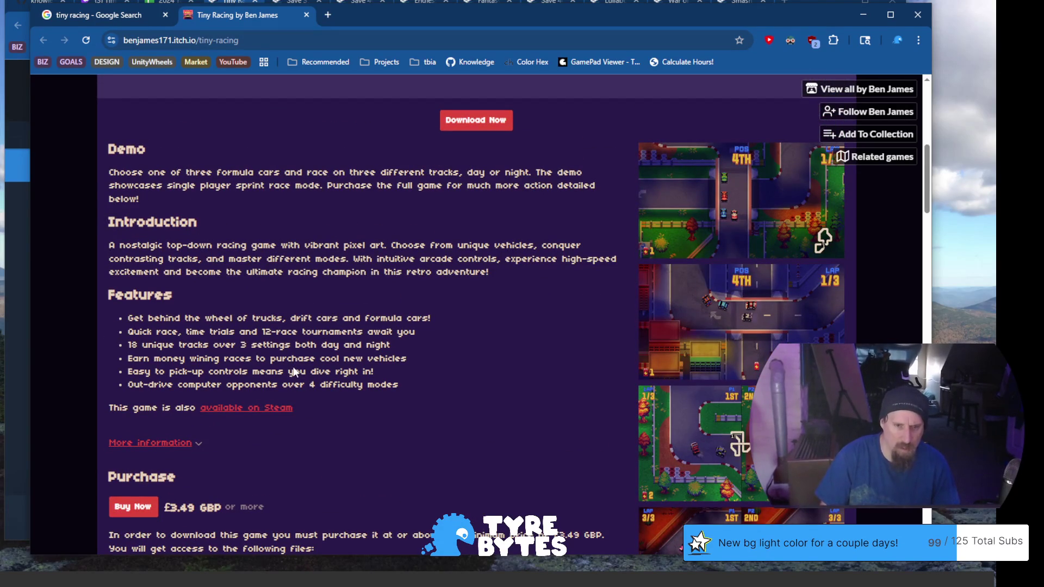
click(135, 19)
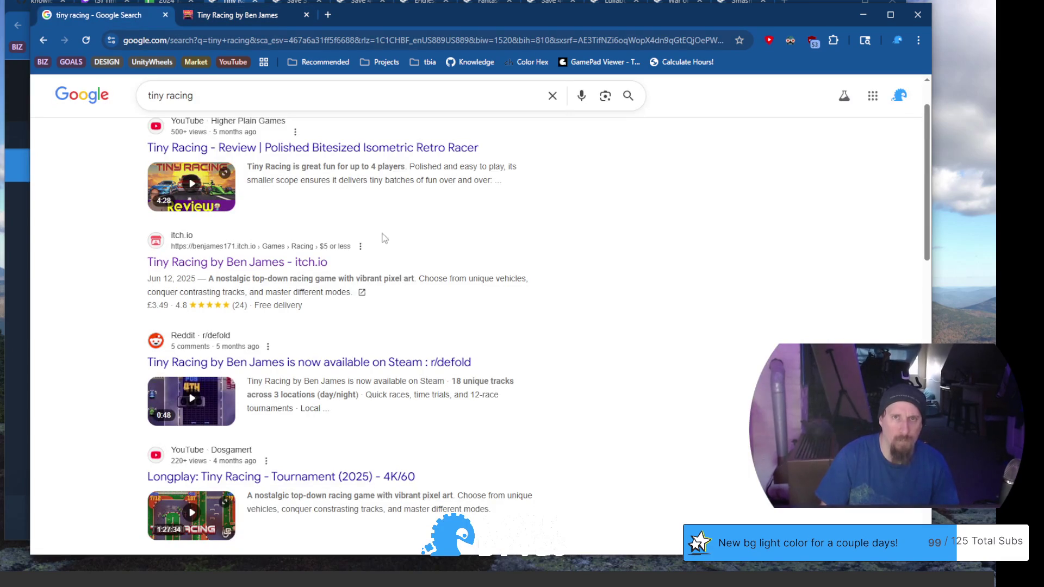
scroll(384, 245, down, 2)
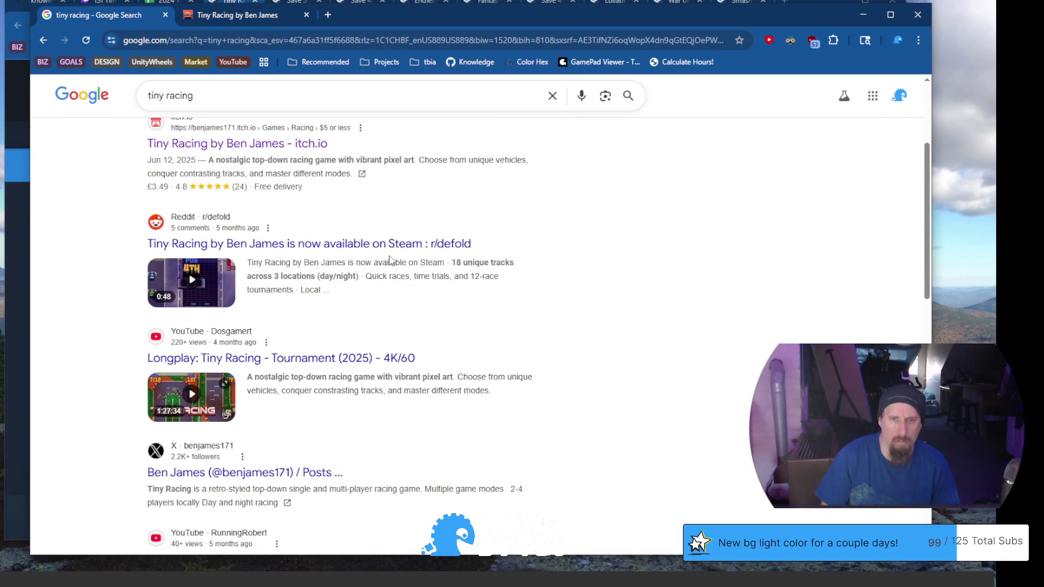
scroll(389, 237, down, 1)
scroll(386, 246, down, 2)
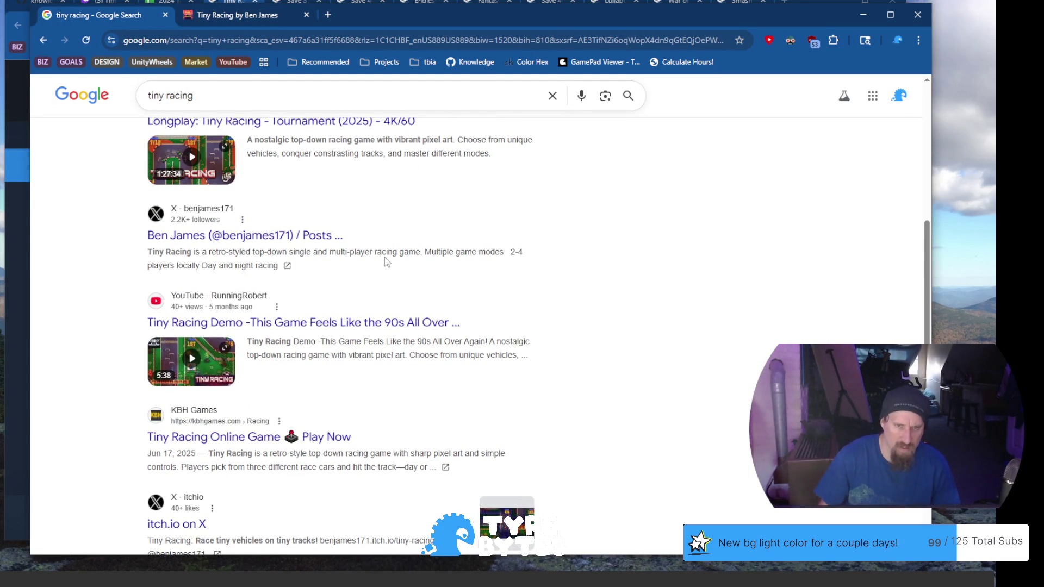
scroll(391, 245, down, 1)
scroll(459, 275, down, 2)
scroll(458, 277, down, 2)
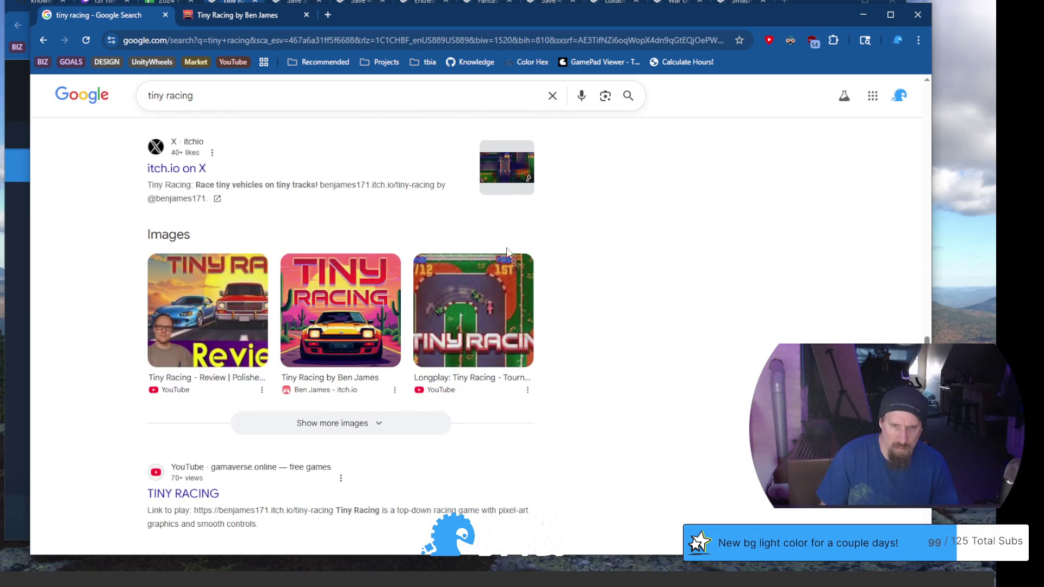
scroll(575, 285, down, 2)
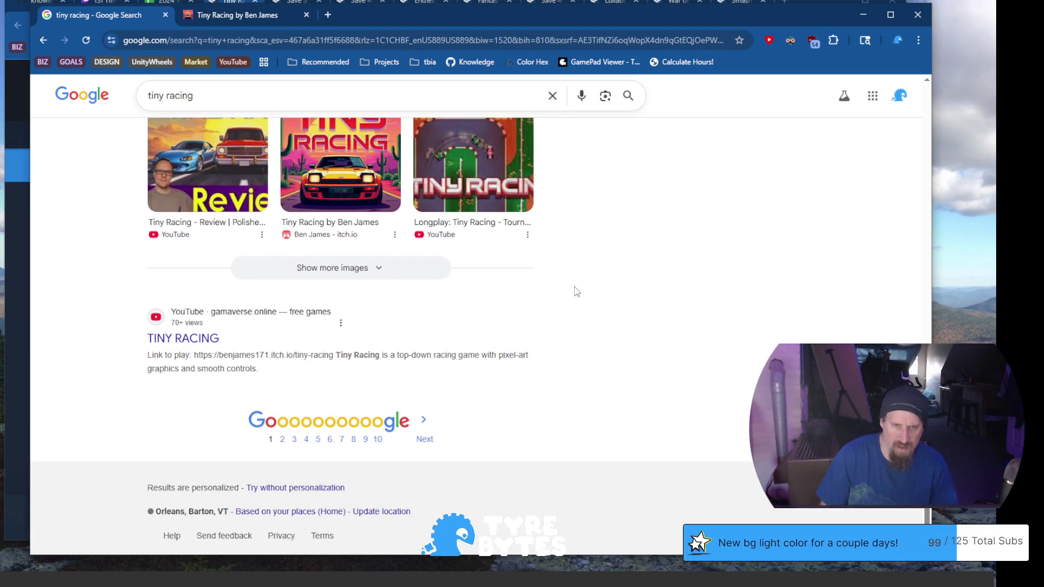
scroll(573, 289, up, 1)
scroll(574, 289, up, 3)
scroll(573, 289, up, 1)
scroll(574, 290, up, 2)
scroll(573, 289, up, 1)
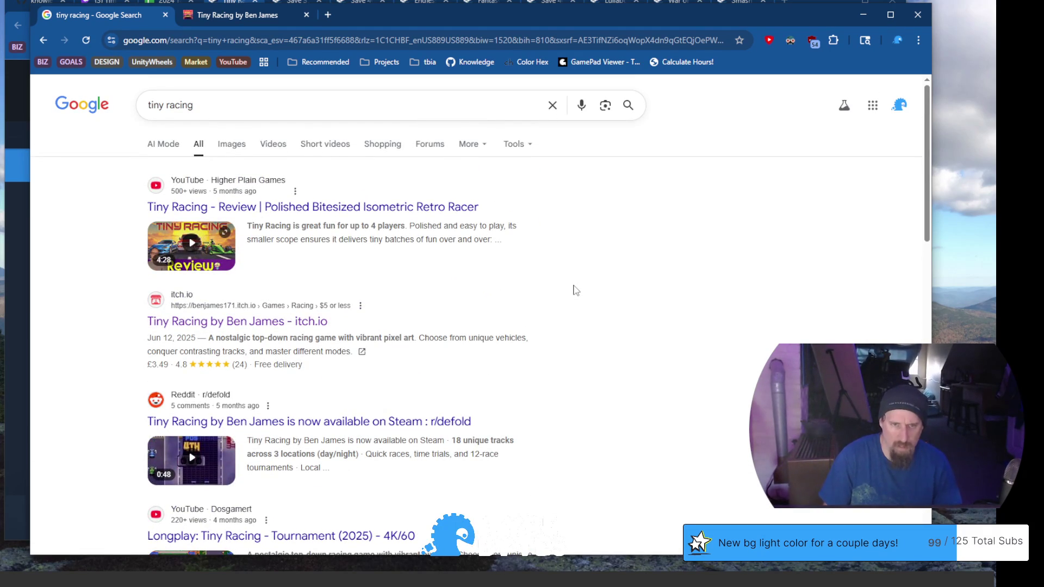
scroll(573, 290, down, 1)
scroll(569, 308, down, 3)
scroll(557, 309, down, 1)
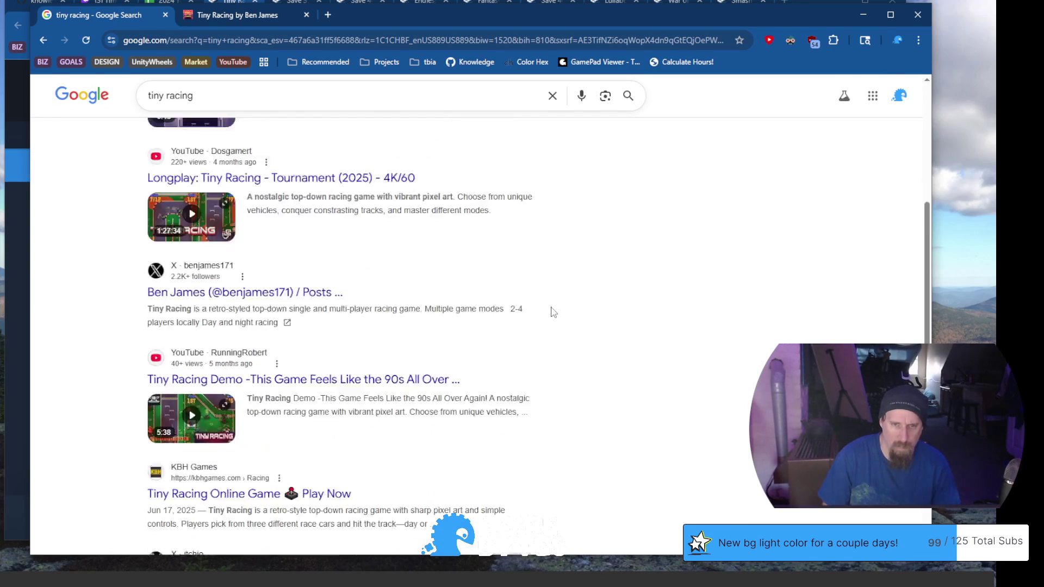
scroll(551, 313, down, 2)
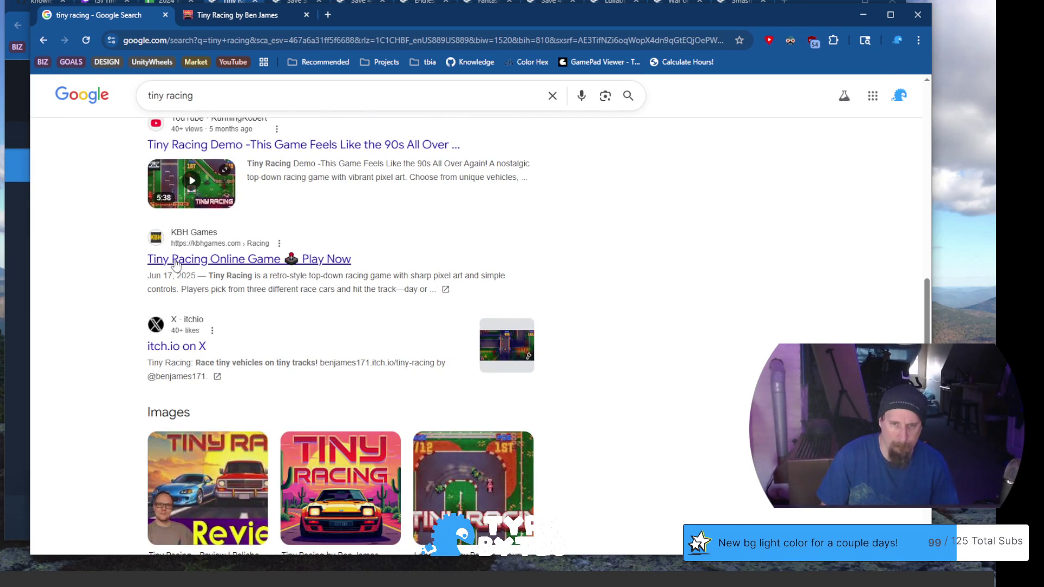
Open the KBH Games 'Tiny Racing Online Game' result in a background tab.
middle_click(173, 261)
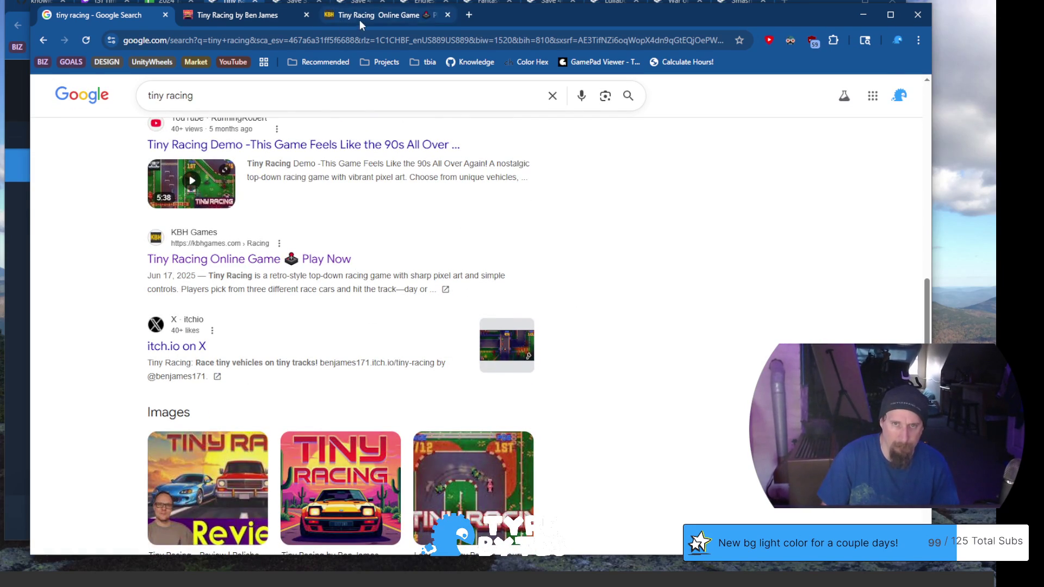
Check the KBH Games Tiny Racing page, close it, and minimize the search window to show Steam.
click(360, 16)
scroll(173, 253, down, 4)
scroll(172, 258, down, 1)
scroll(173, 253, down, 1)
scroll(183, 255, down, 2)
scroll(196, 256, down, 1)
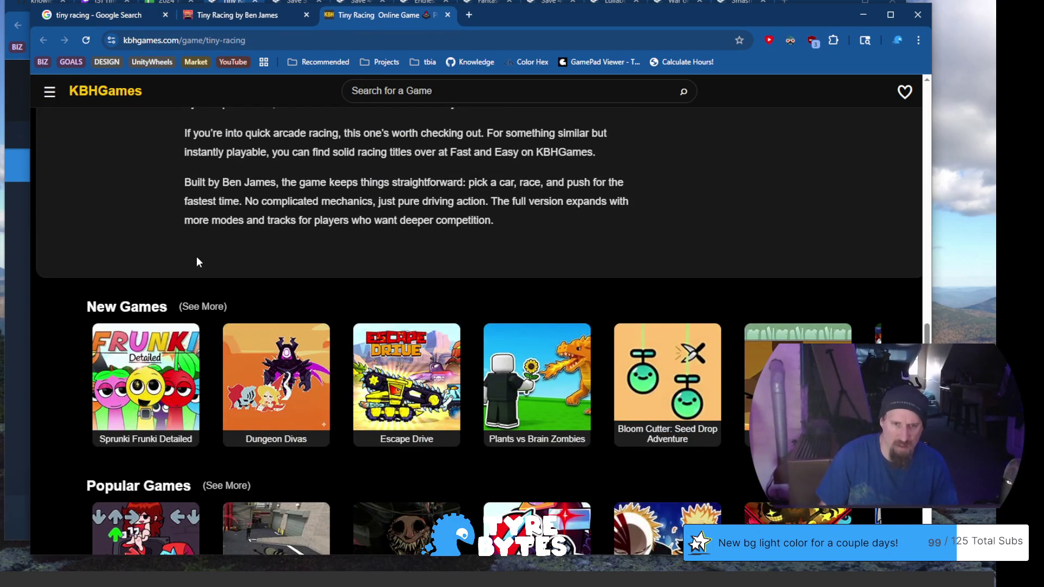
scroll(197, 261, up, 3)
scroll(196, 261, up, 2)
scroll(196, 262, up, 1)
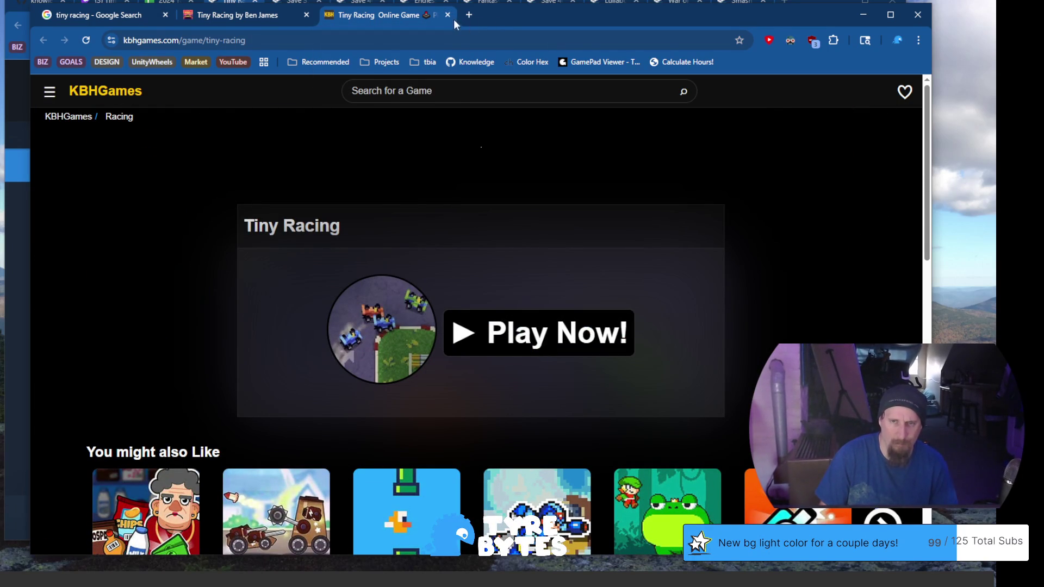
click(448, 16)
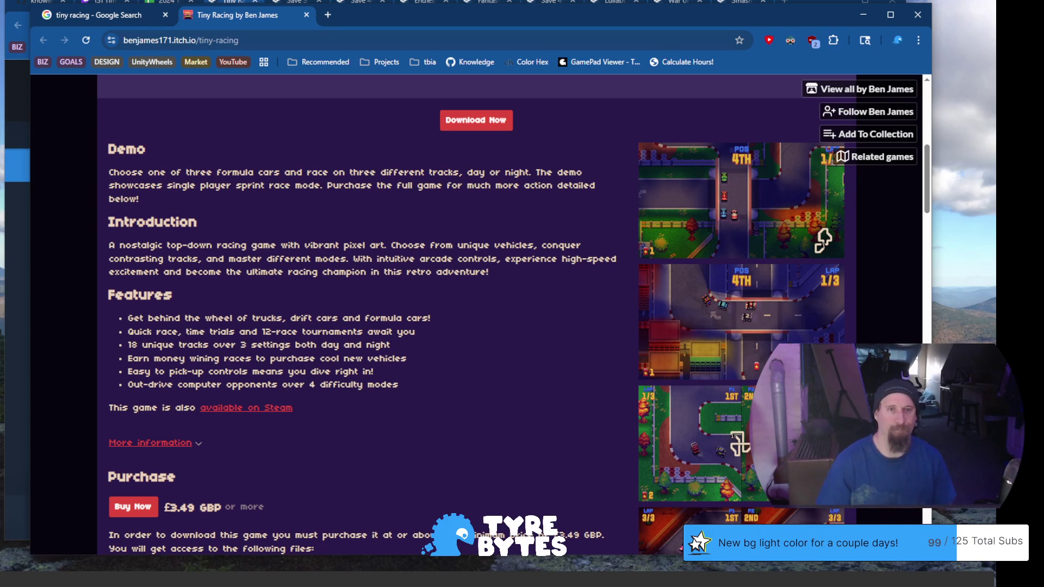
click(108, 18)
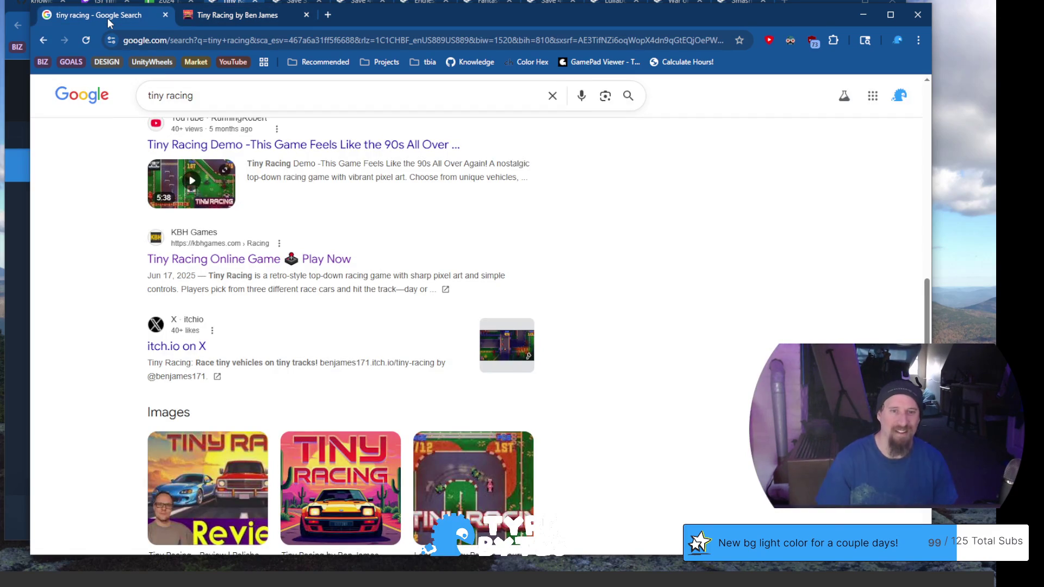
click(916, 13)
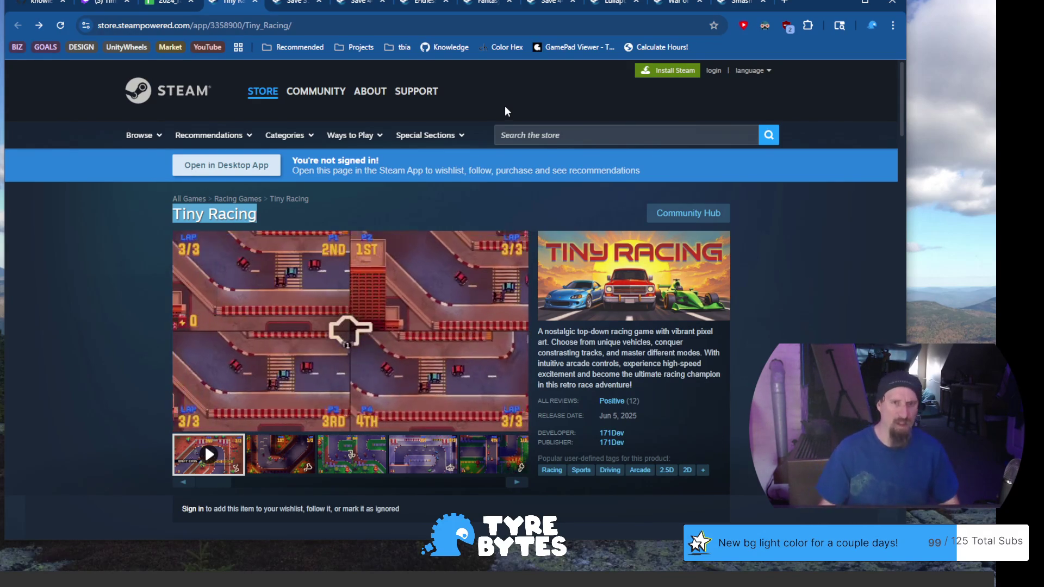
Set Tiny Racing's Sub-Genre to Racing and Art Style to 2D Pixel.
click(168, 4)
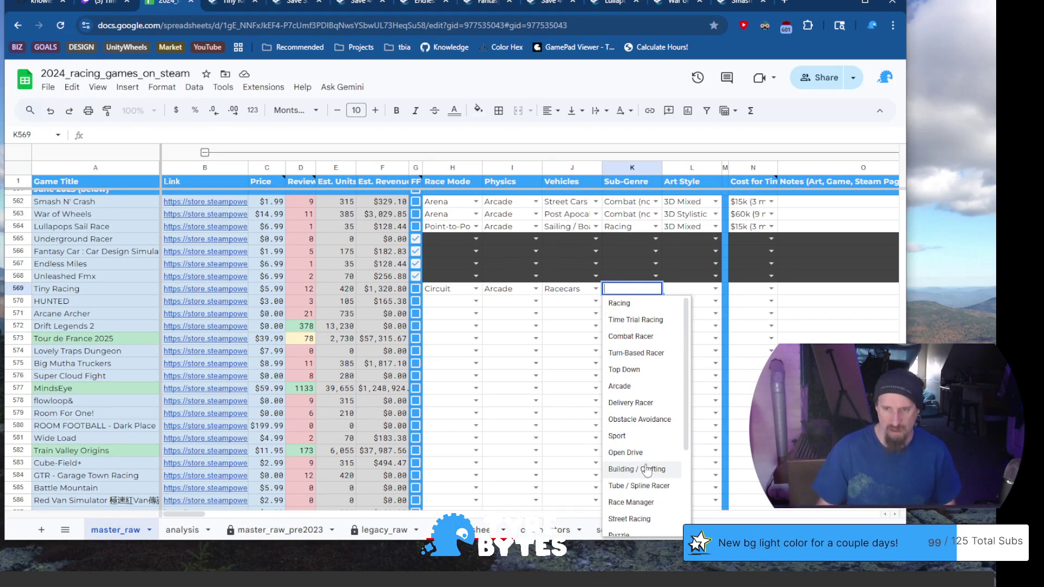
click(653, 304)
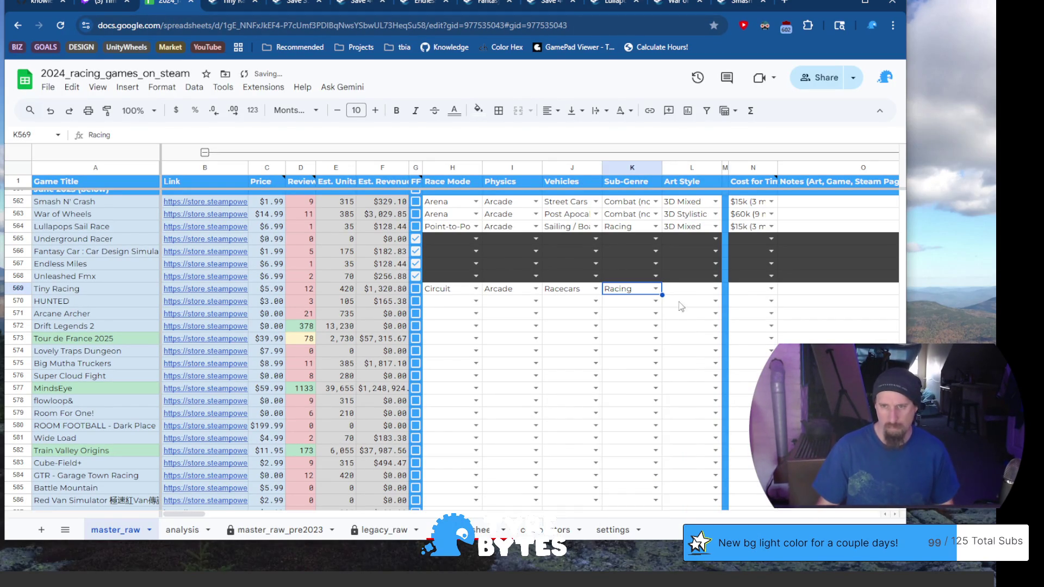
click(715, 289)
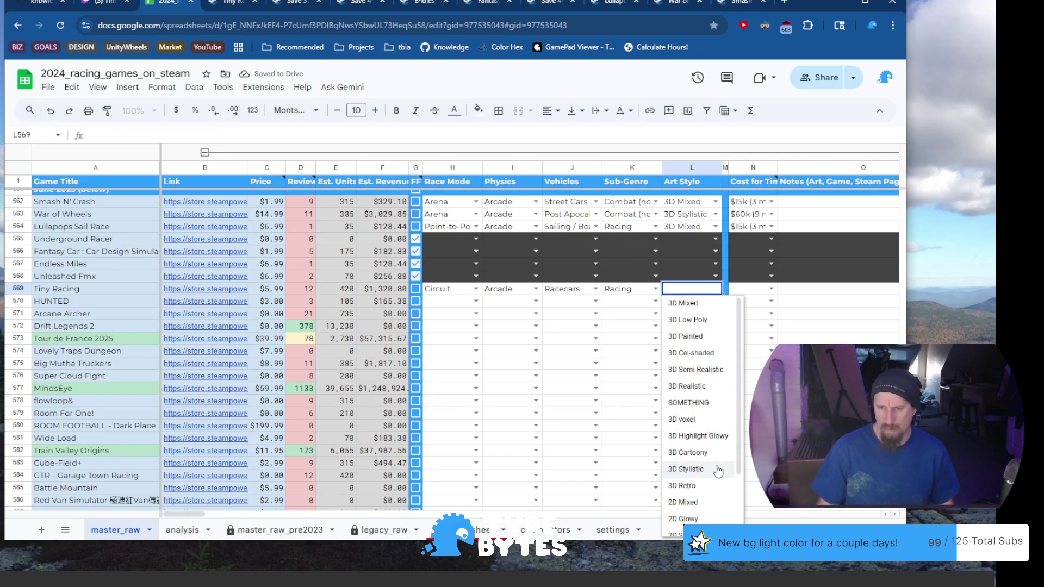
scroll(709, 489, down, 2)
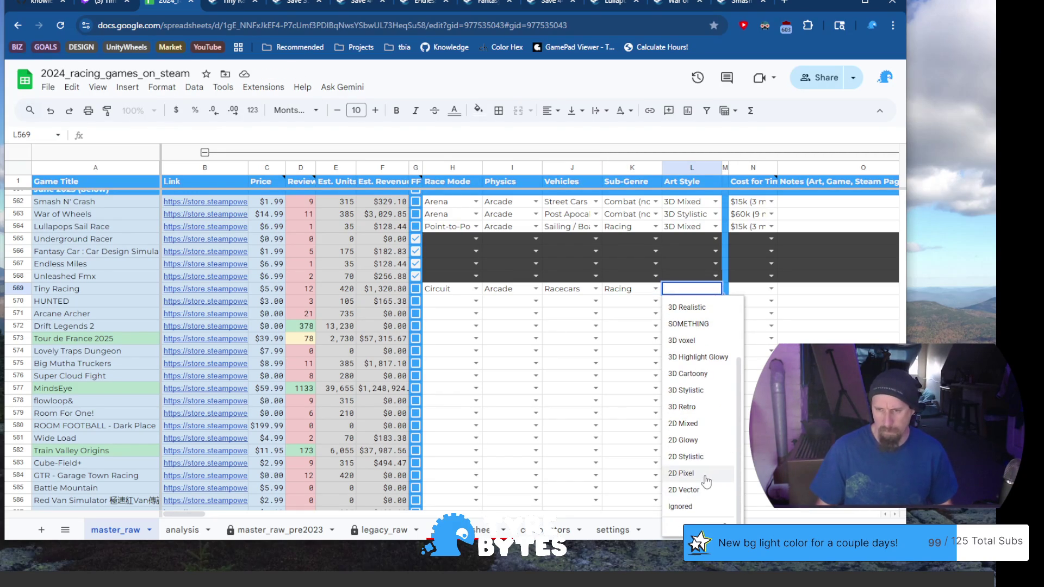
click(707, 475)
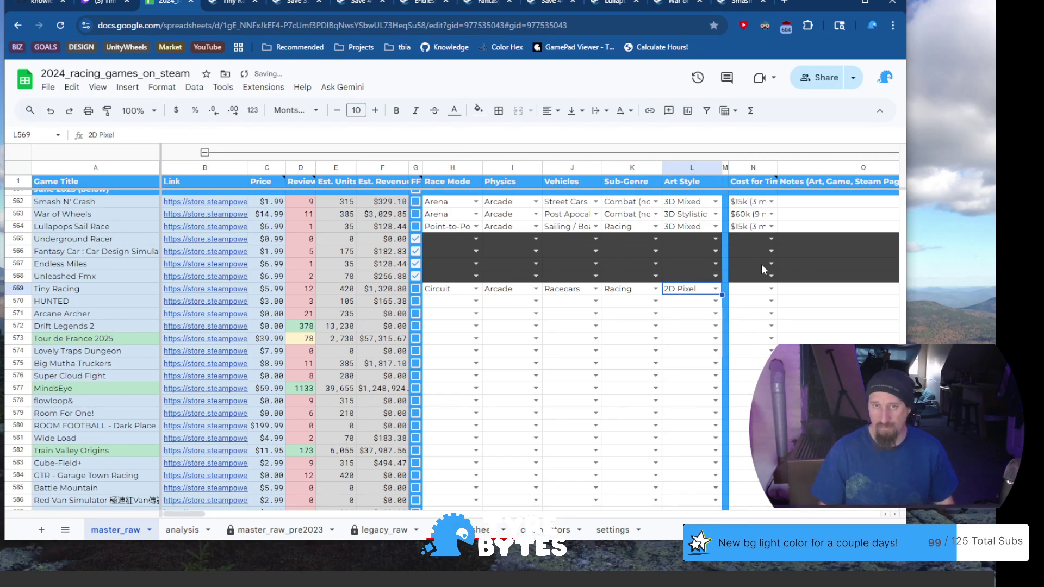
Set Tiny Racing's cost estimate to $30k (6 month) and move to the HUNTED row.
click(764, 287)
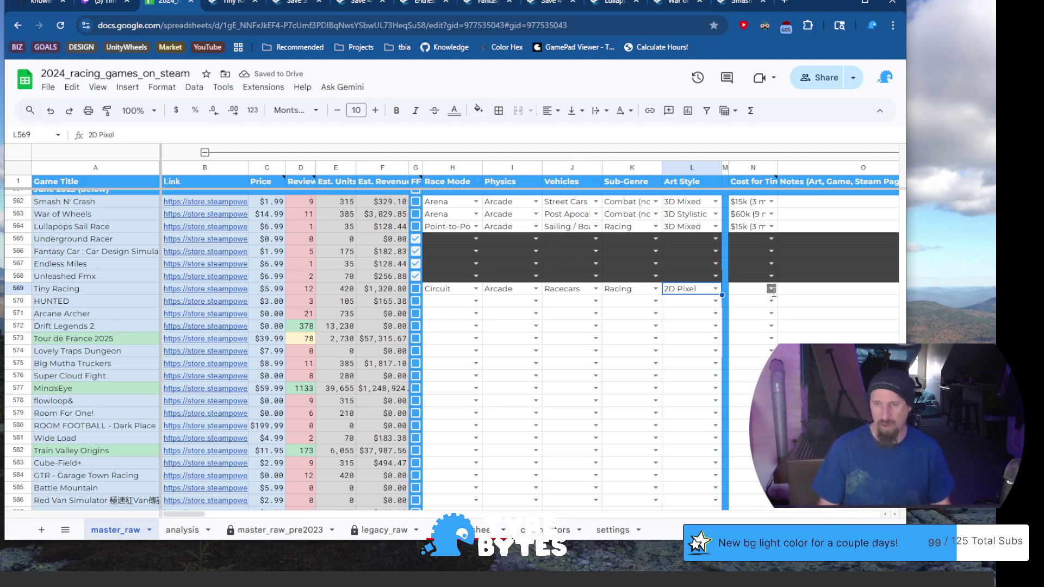
click(769, 290)
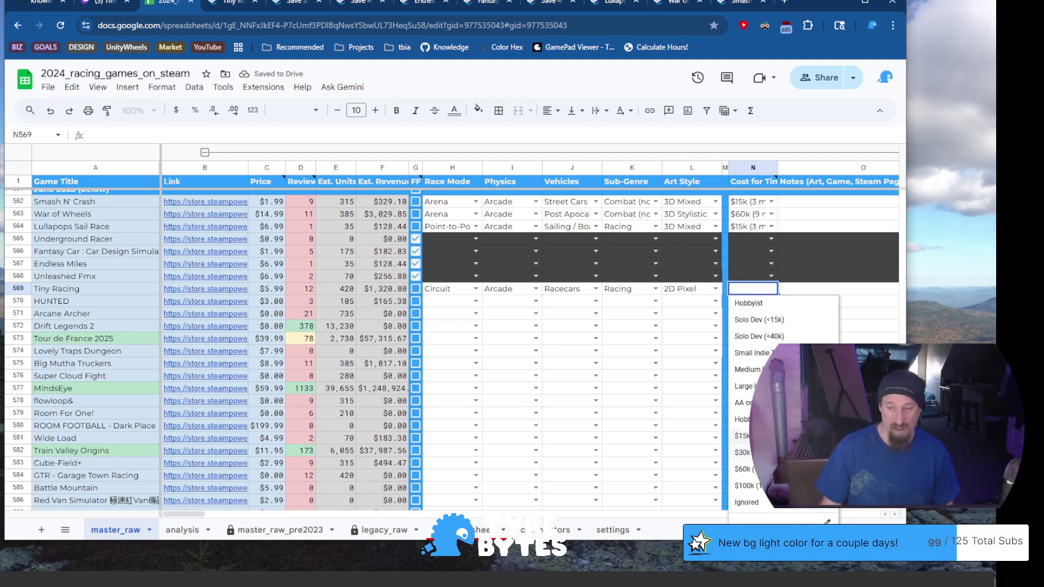
key(Down)
key(Down)
key(Up)
key(Up)
key(Down)
key(Up)
key(Down)
key(Up)
key(Down)
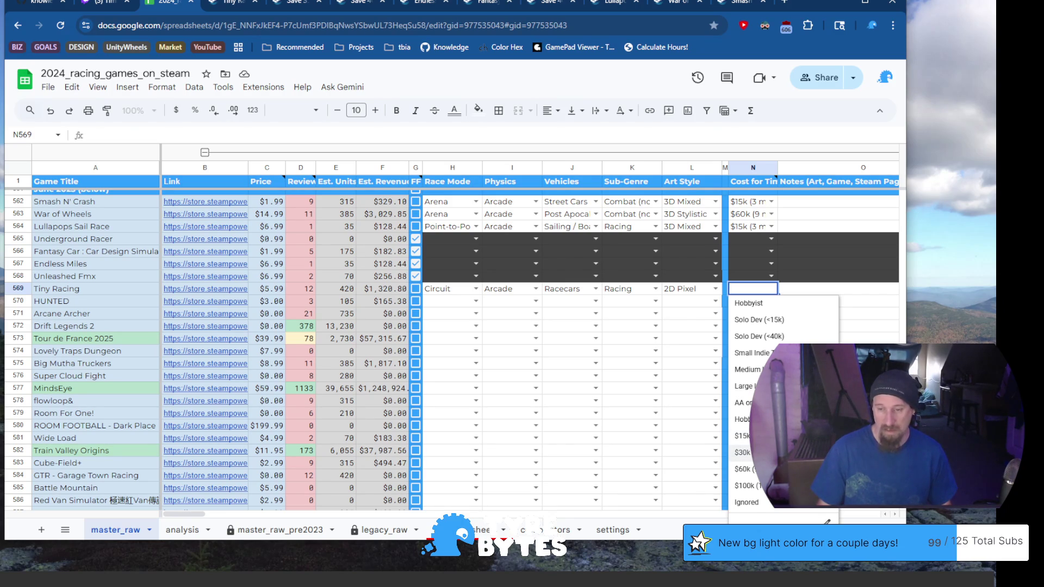
key(Return)
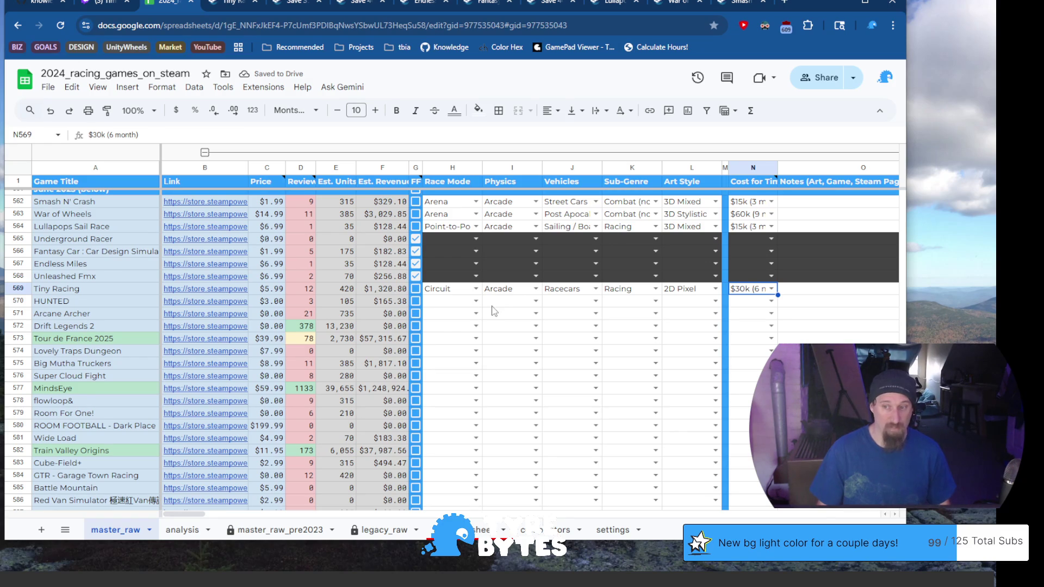
click(144, 303)
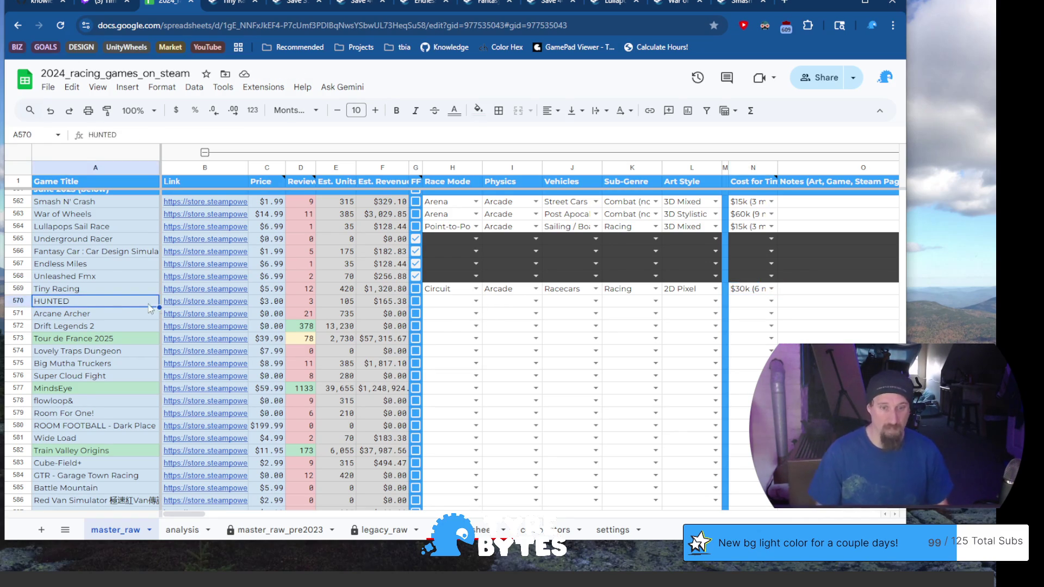
Review the HUNTED Steam page and a screenshot, close it, and switch to VS Code.
click(176, 305)
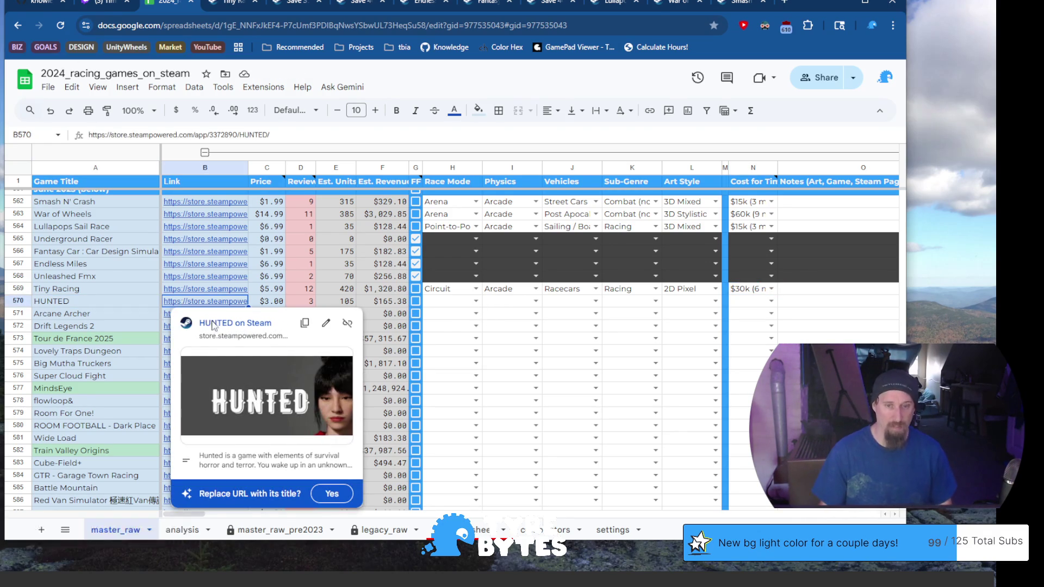
click(213, 323)
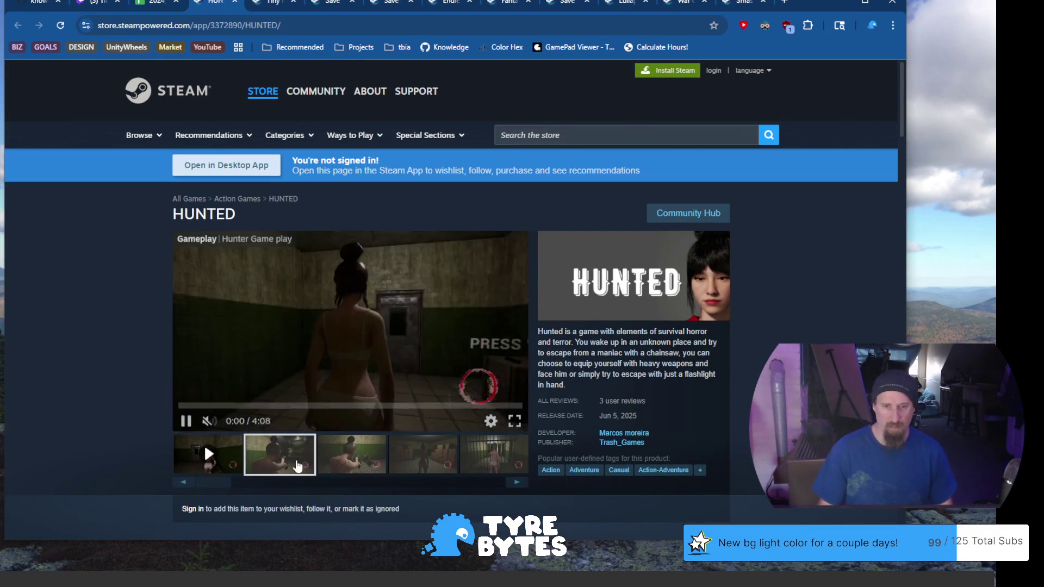
click(342, 458)
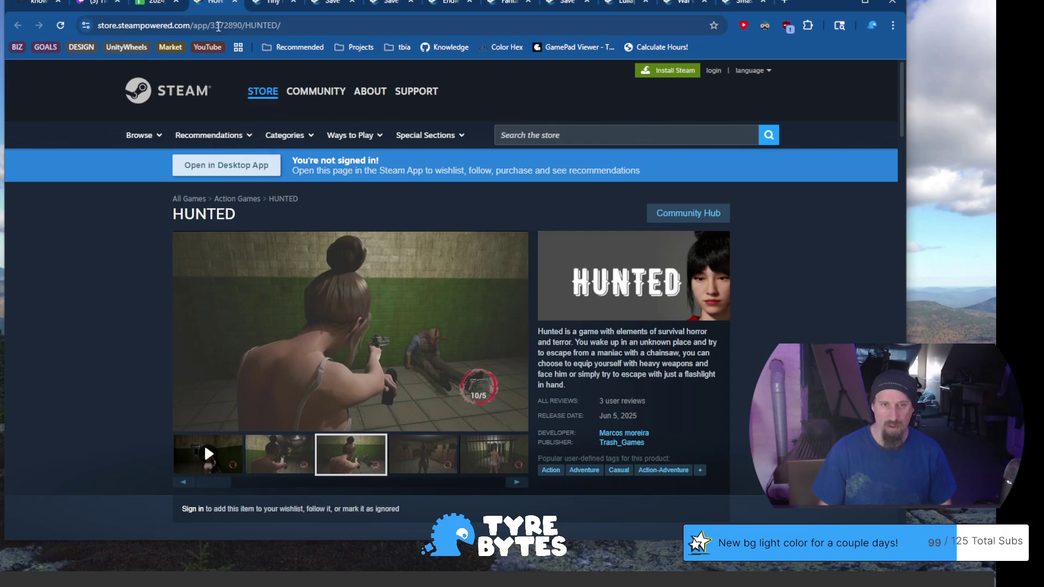
click(236, 6)
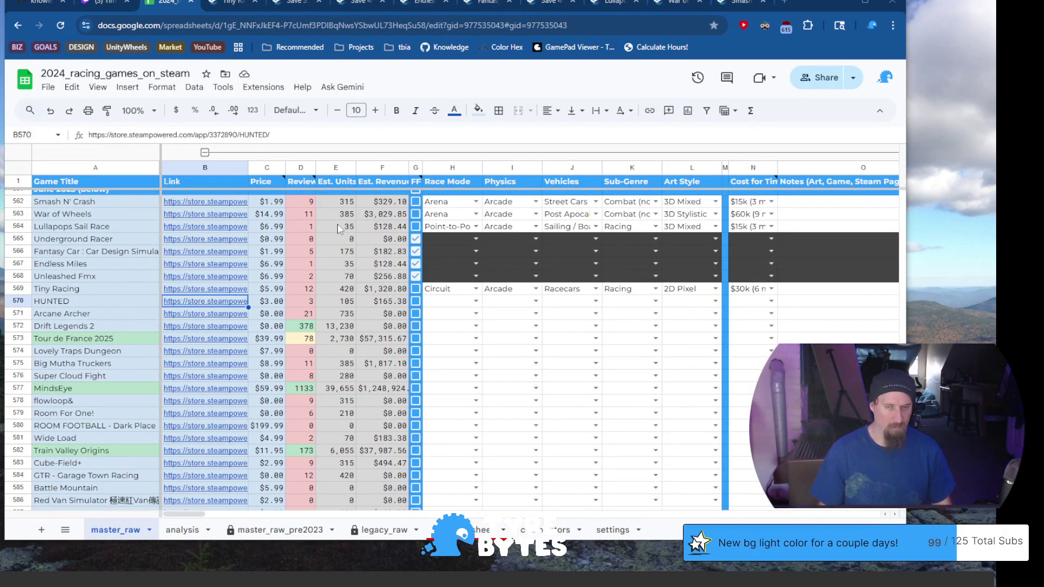
mouse_move(266, 181)
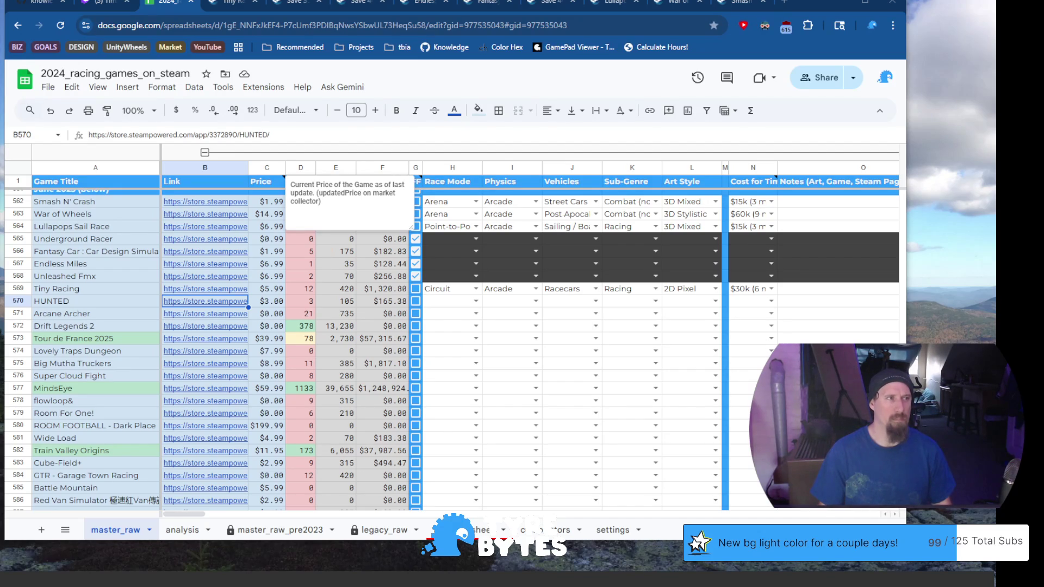
key(alt+Tab)
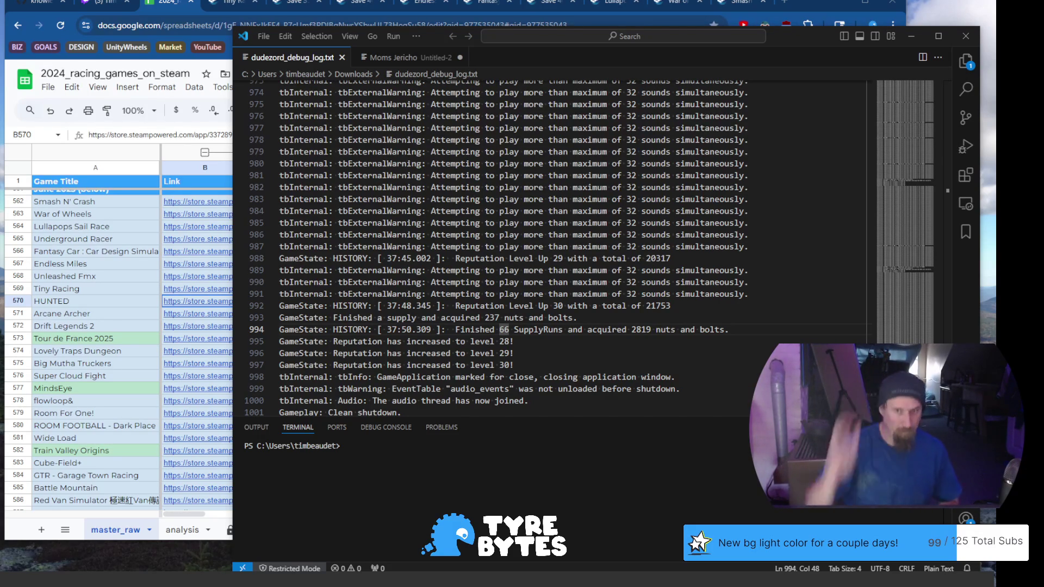
Close the debug log and Moms Jericho without saving, then ssh into rhino and clear the terminal.
click(342, 57)
click(517, 303)
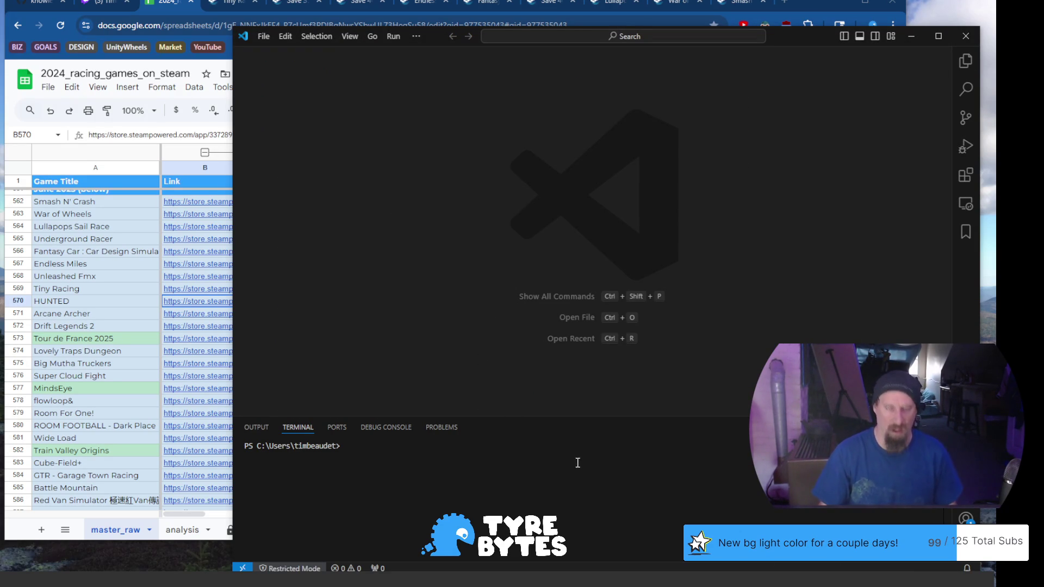
click(547, 477)
text(s)
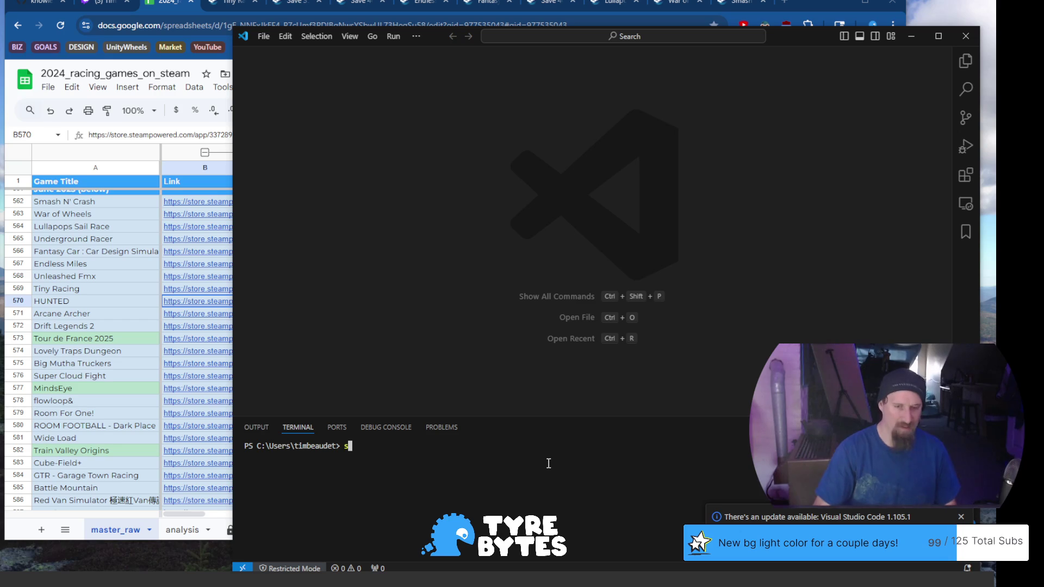
text(sh rhino)
key(Return)
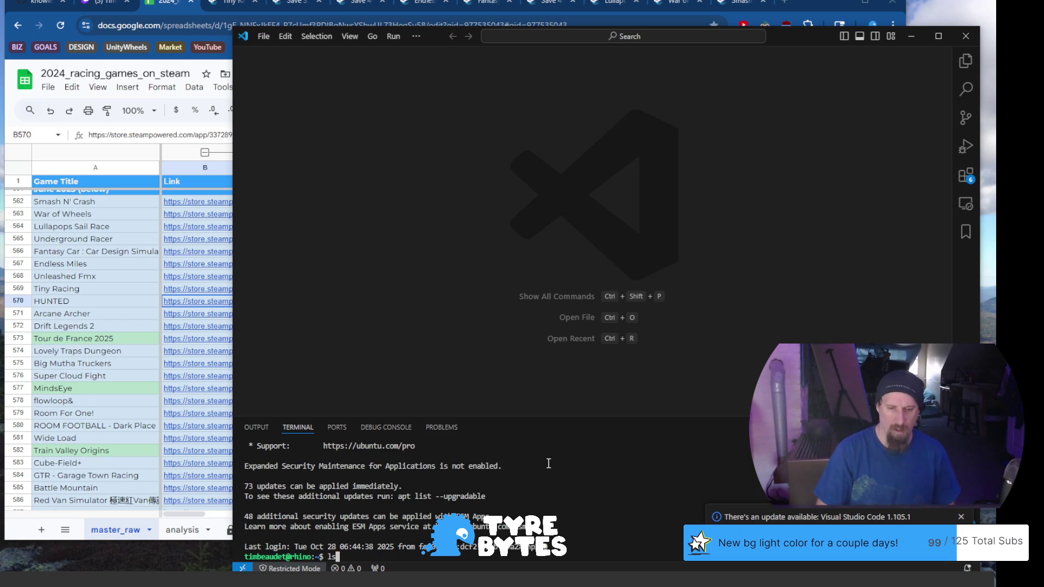
key(Return)
text(ar)
key(Return)
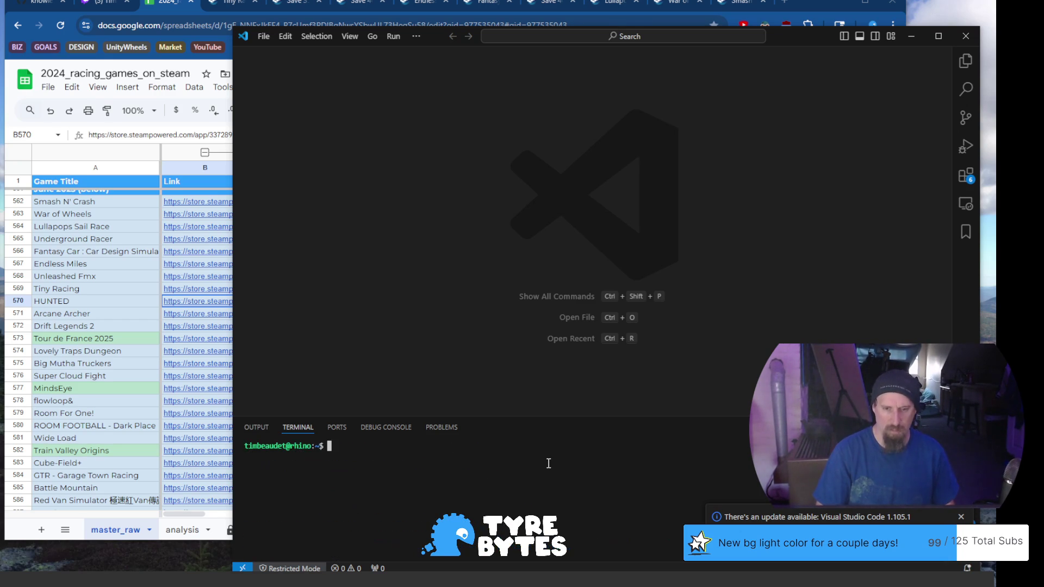
Compose a cd command toward the development folder using tab completion.
key(Tab)
text(ty)
key(Tab)
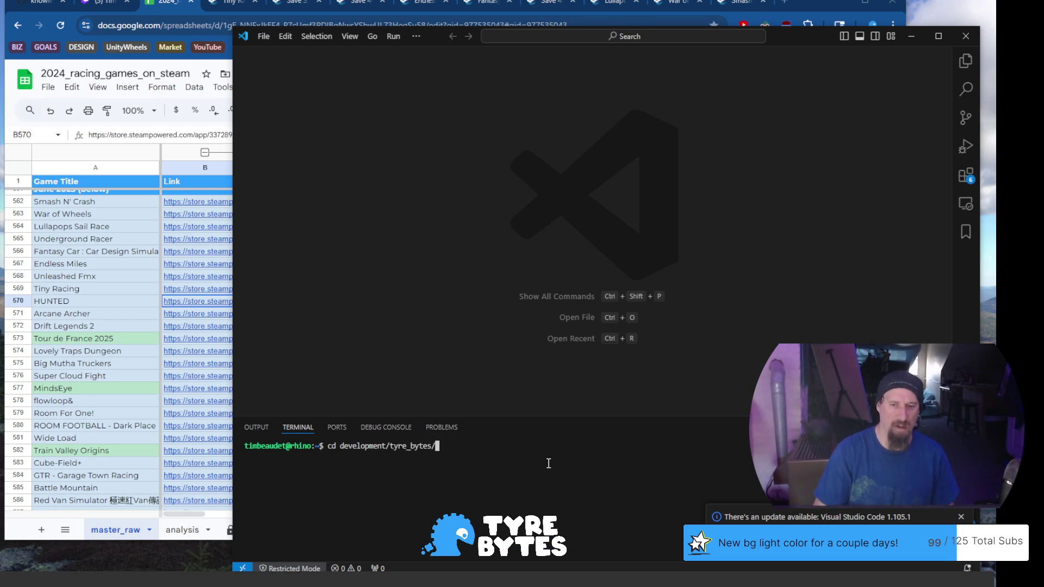
key(BackSpace)
key(BackSpace)
key(BackSpace)
key(BackSpace)
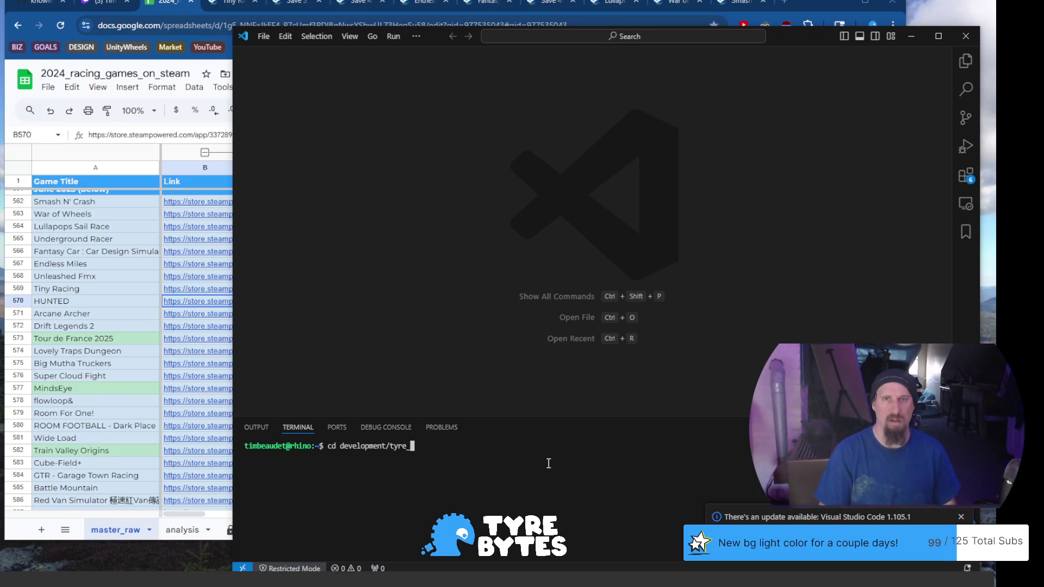
key(BackSpace)
key(BackSpace)
key(BackSpace)
text(u)
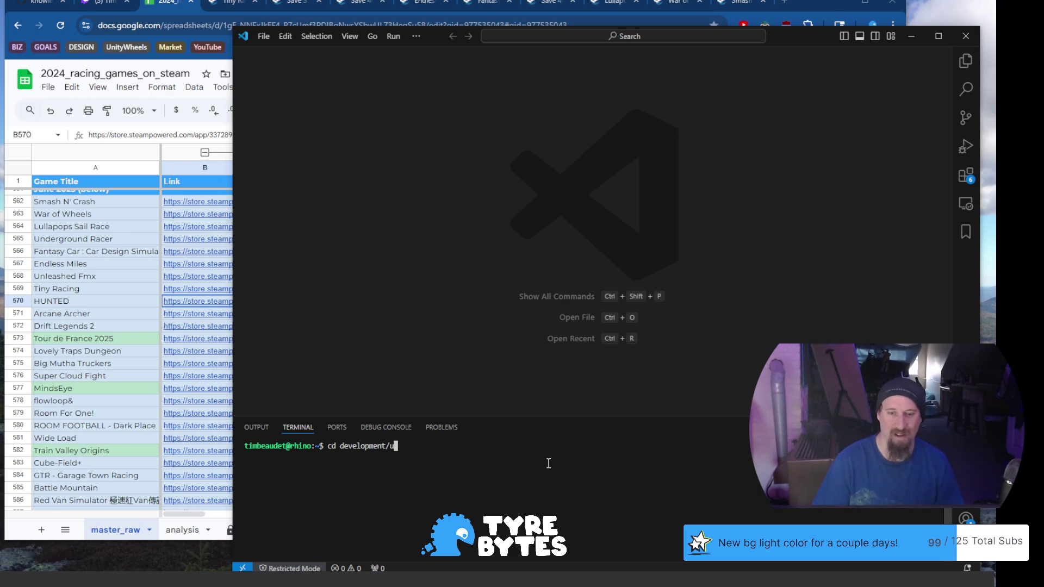
text(ndefined/)
Move into marketing_data_collector/run and check git status shows main up to date.
key(Return)
text(ls)
key(Return)
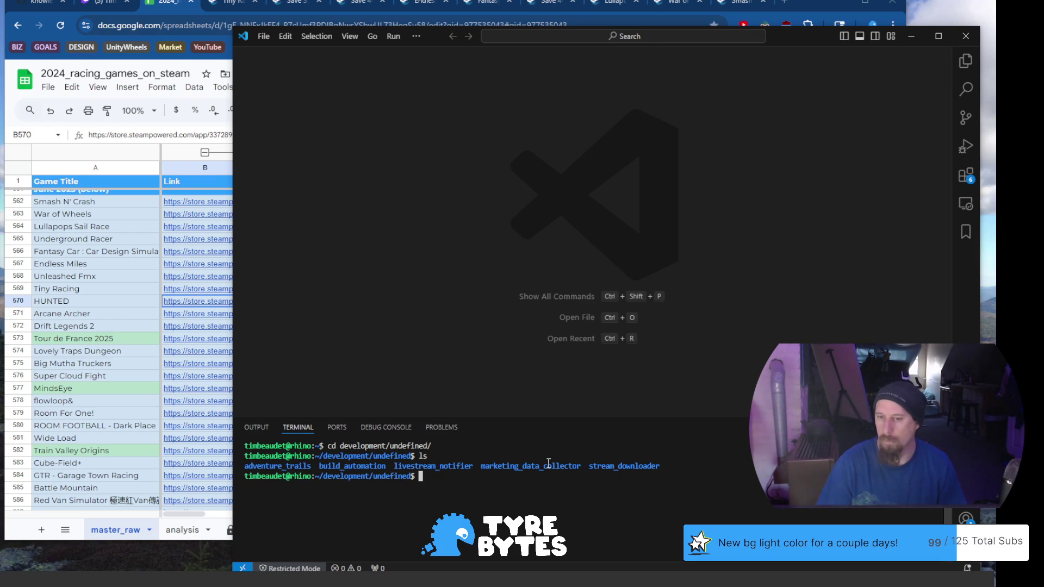
text(m)
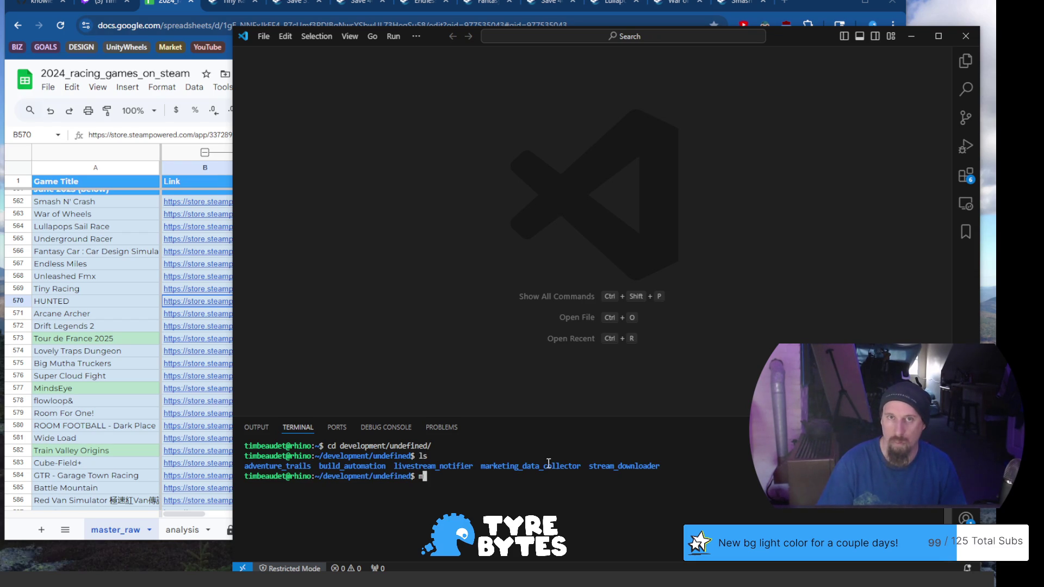
key(BackSpace)
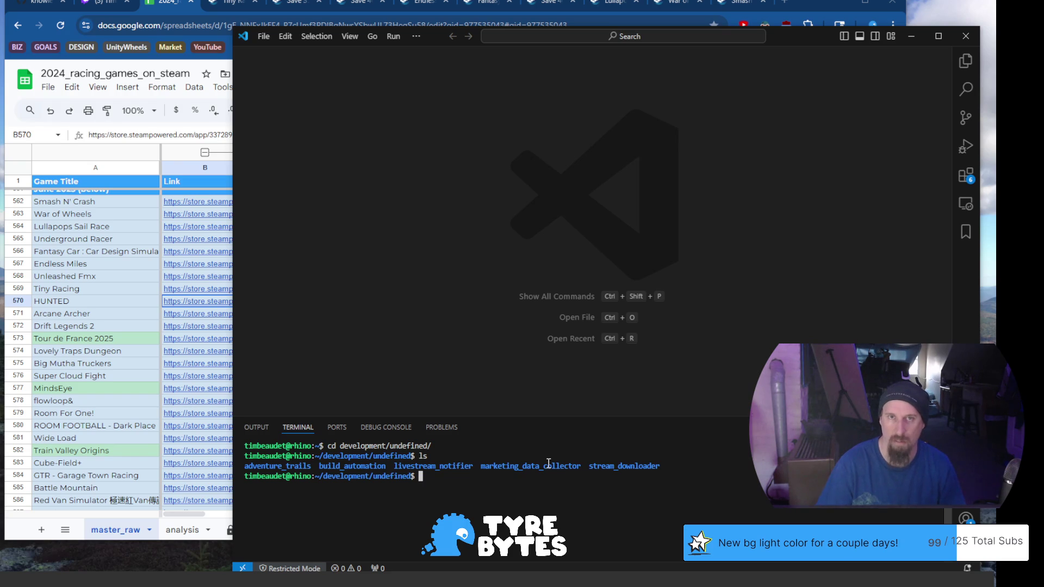
text(cd )
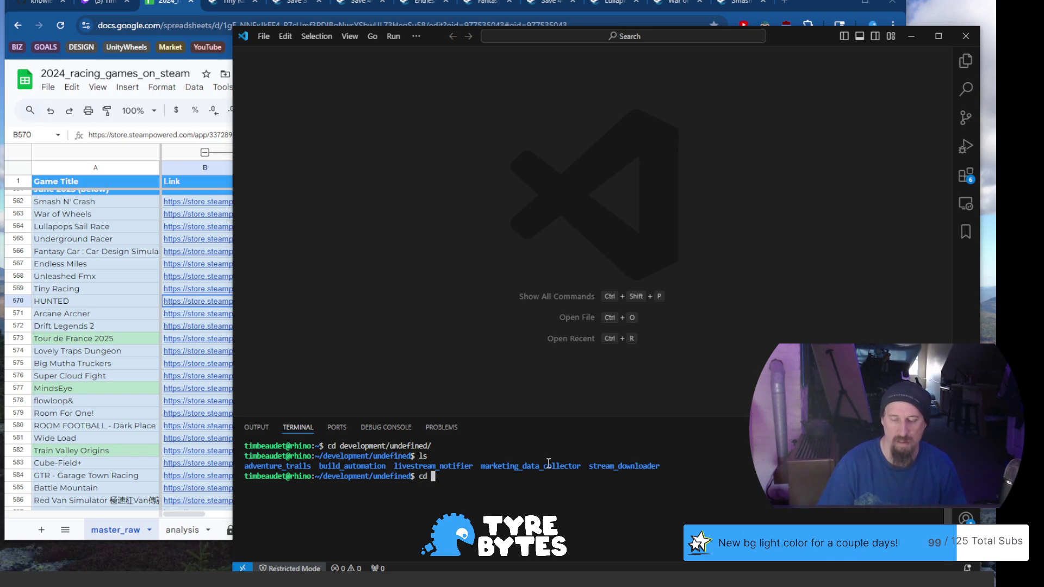
text(m)
text(a)
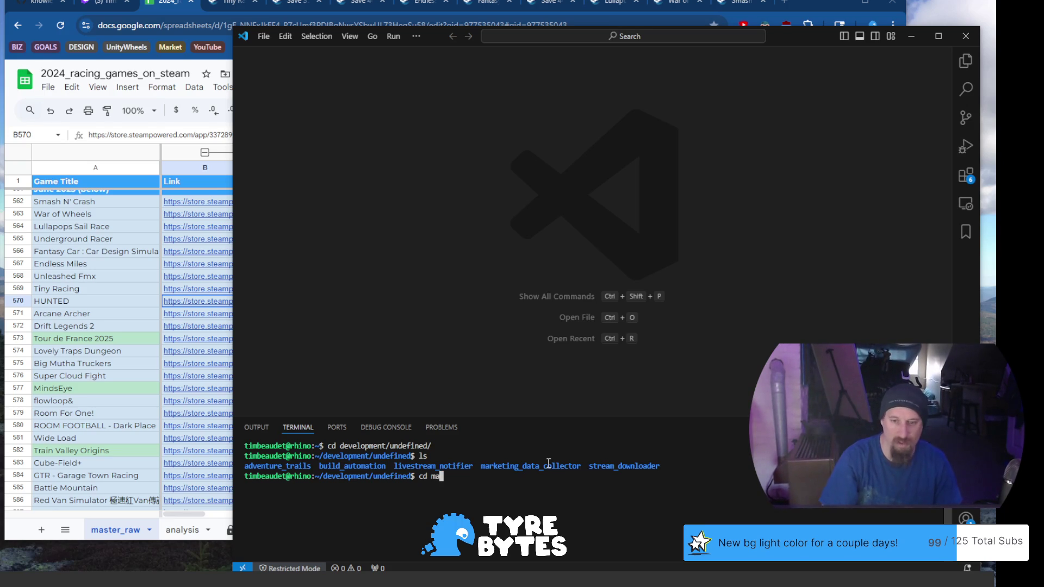
key(Tab)
key(Return)
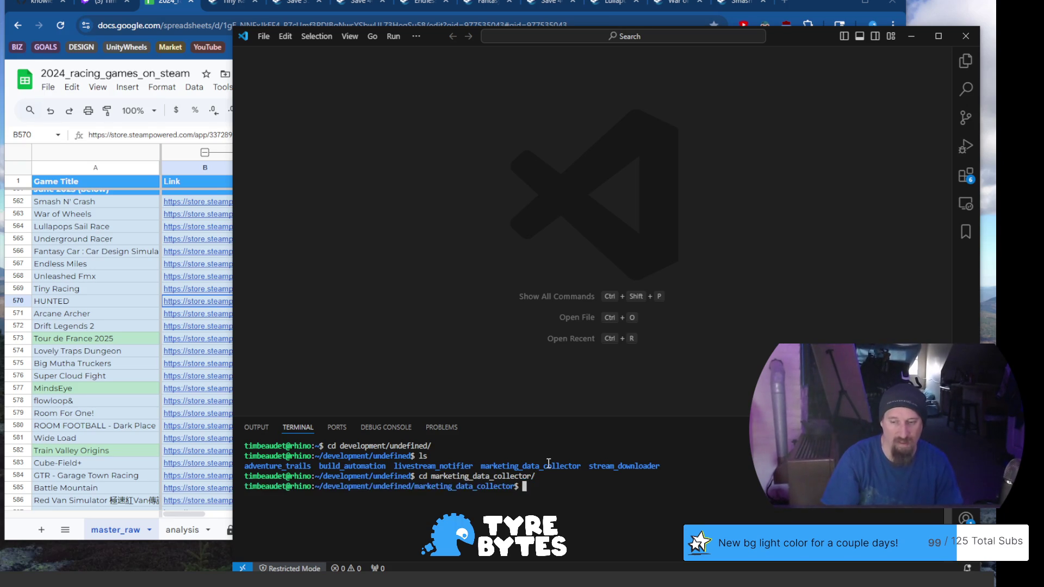
text(cd run/)
key(Return)
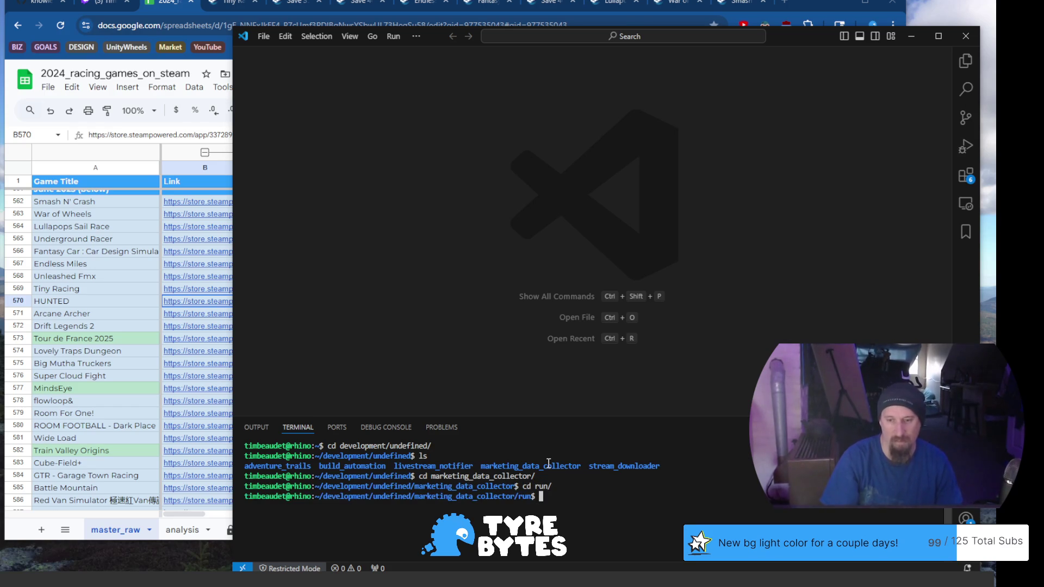
text(git st)
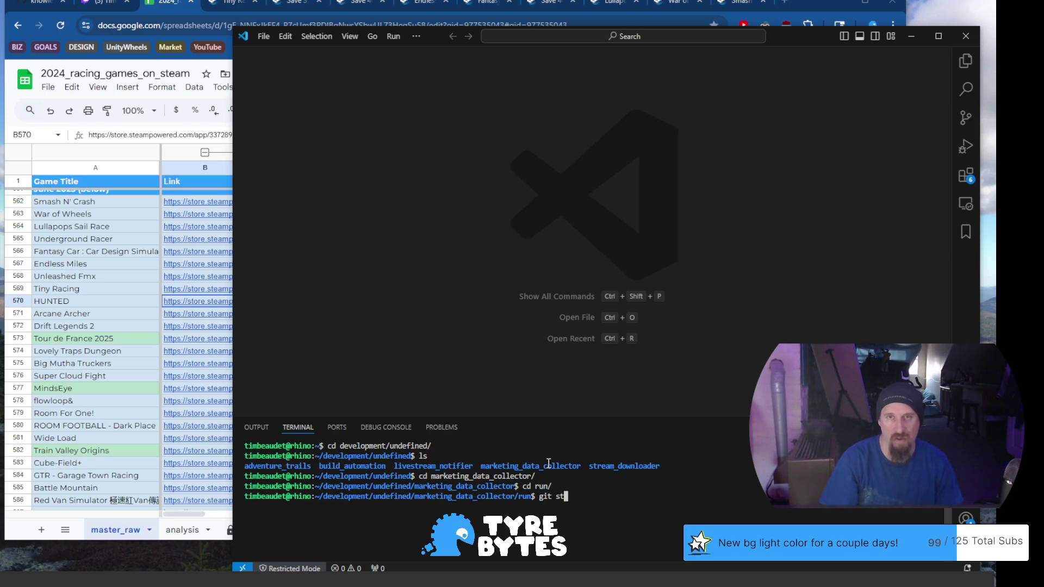
key(Return)
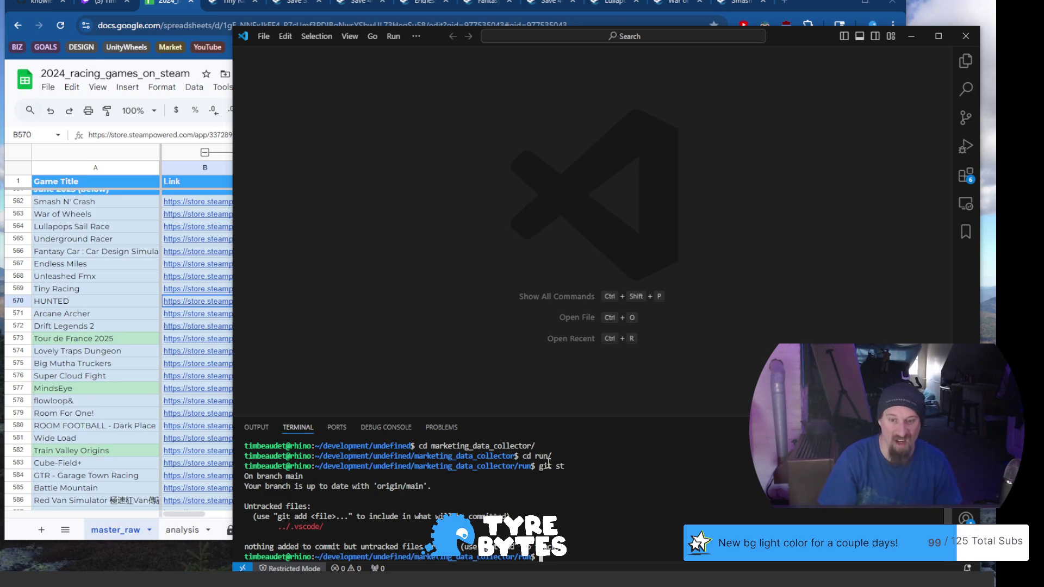
text(git)
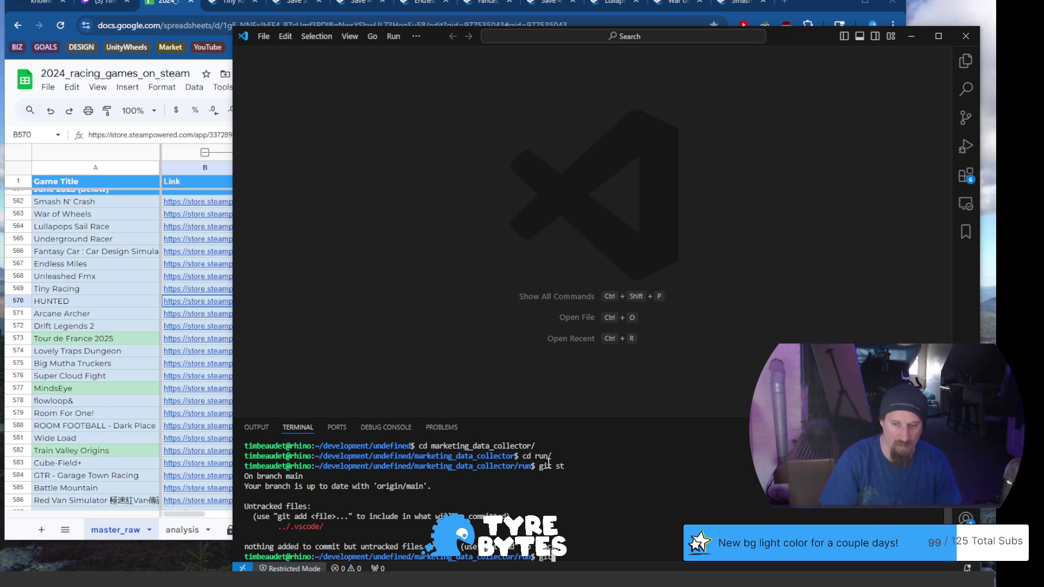
text( st)
key(Return)
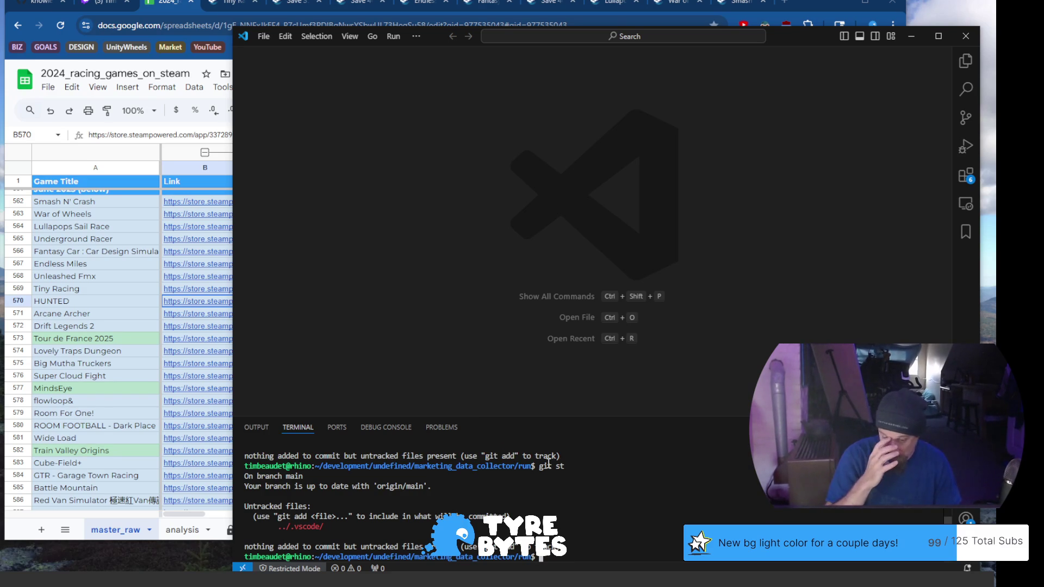
text(coll)
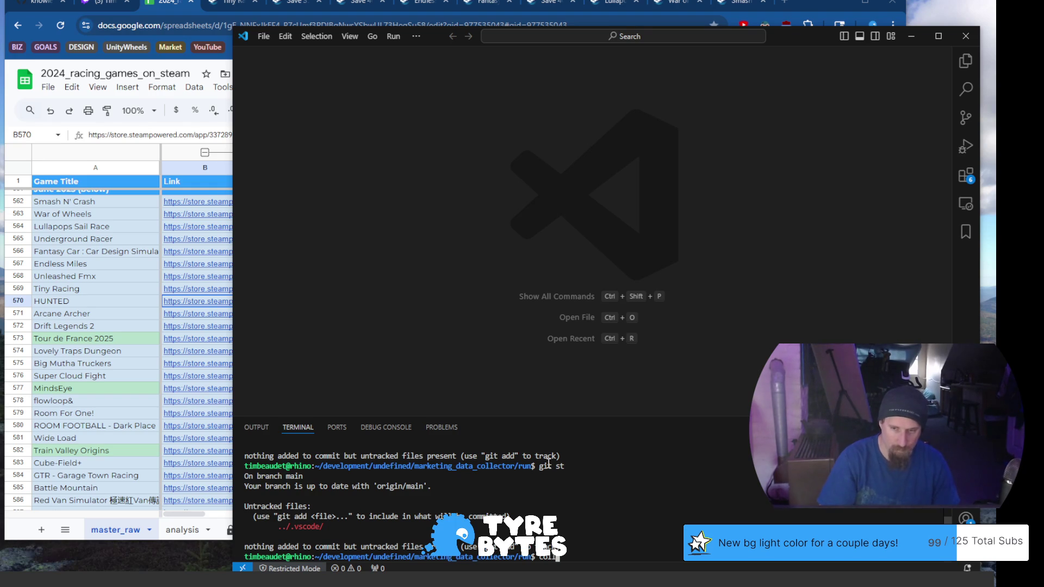
Type a ./collector --ignore command with an empty value, then switch to the spreadsheet.
key(BackSpace)
key(BackSpace)
text(./)
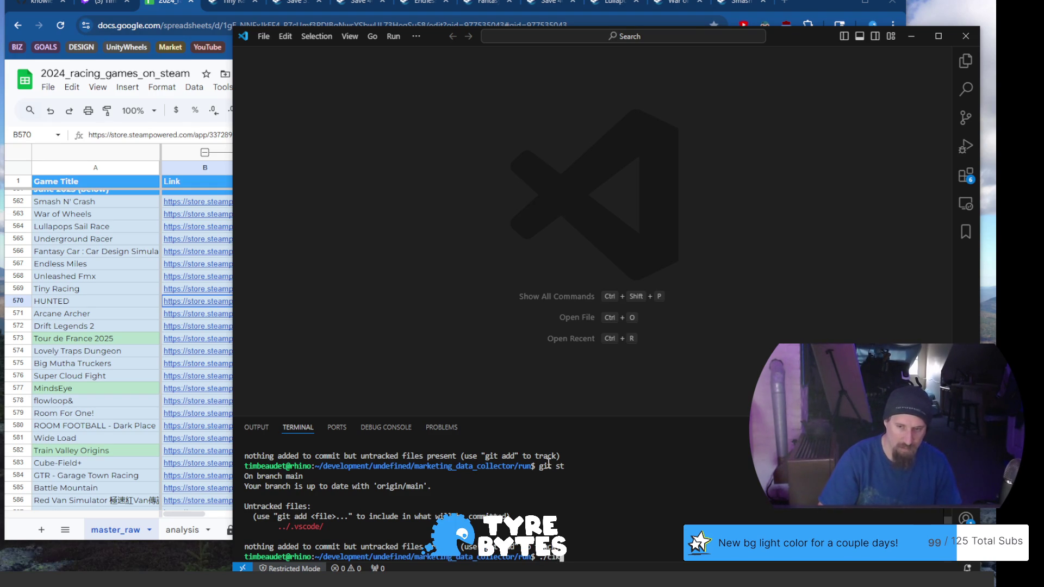
key(Tab)
text(--ignore )
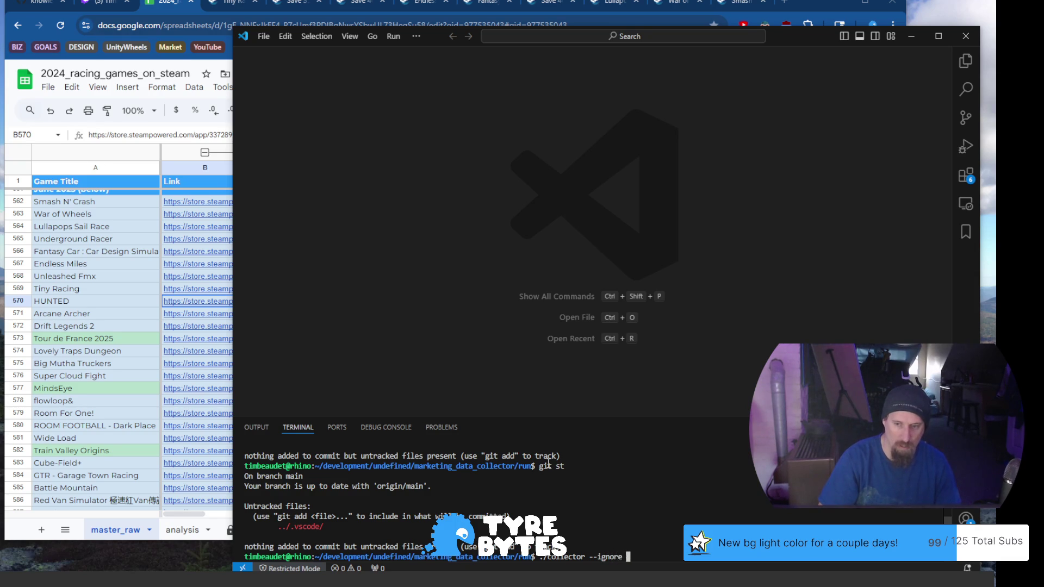
text(Tiny Racing)
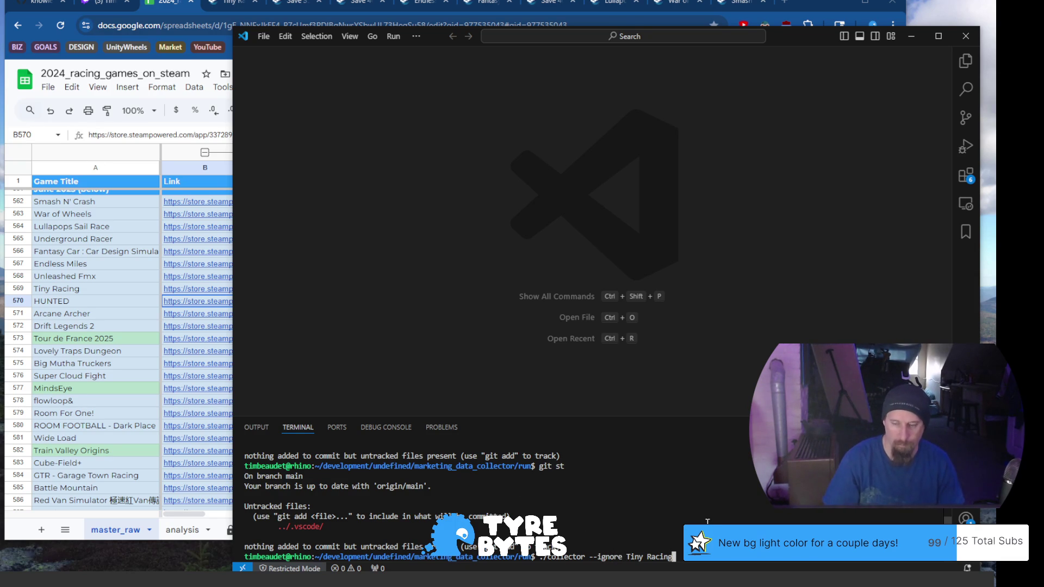
key(BackSpace)
key(BackSpace)
key(BackSpace)
key(BackSpace)
key(BackSpace)
key(BackSpace)
key(BackSpace)
click(181, 27)
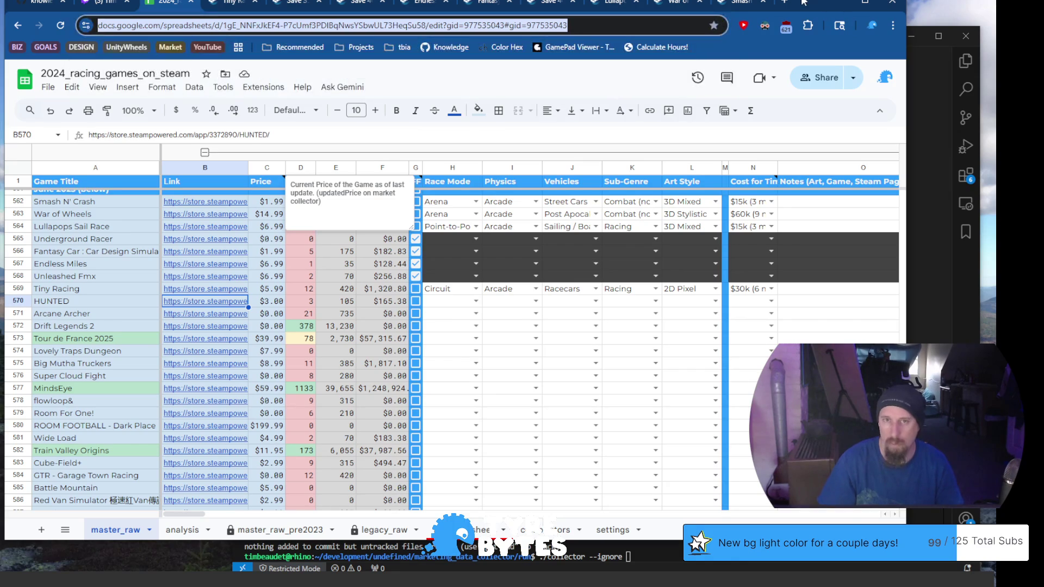
Return to the spreadsheet and view HUNTED's Steam store page, attempting to copy its address.
click(739, 3)
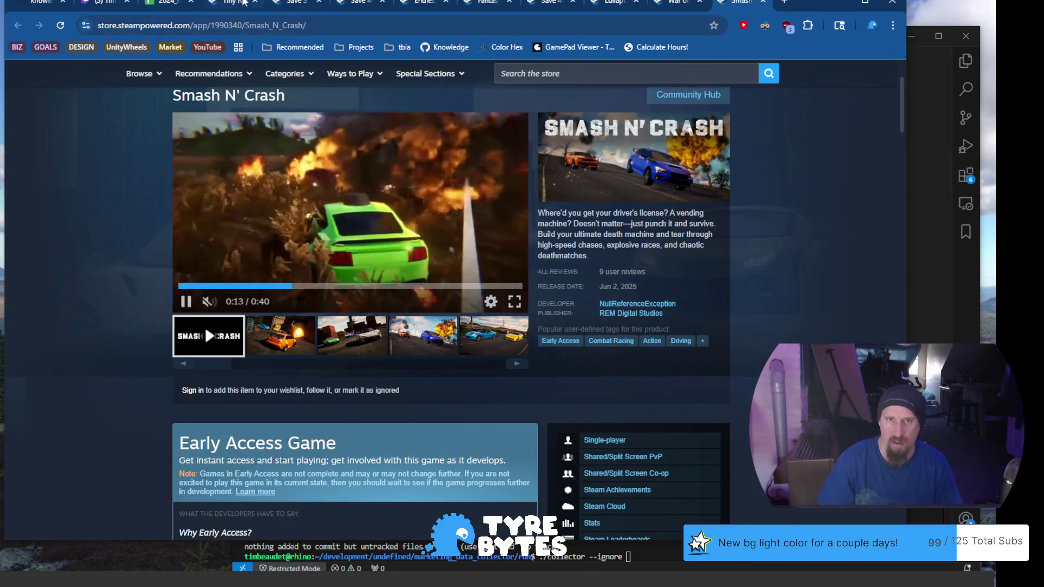
click(237, 4)
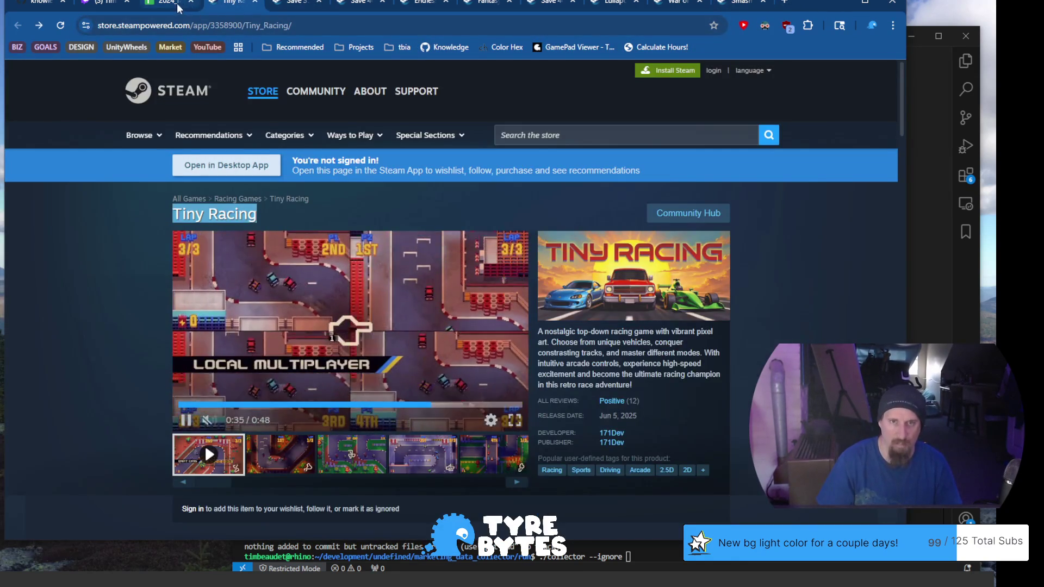
click(178, 6)
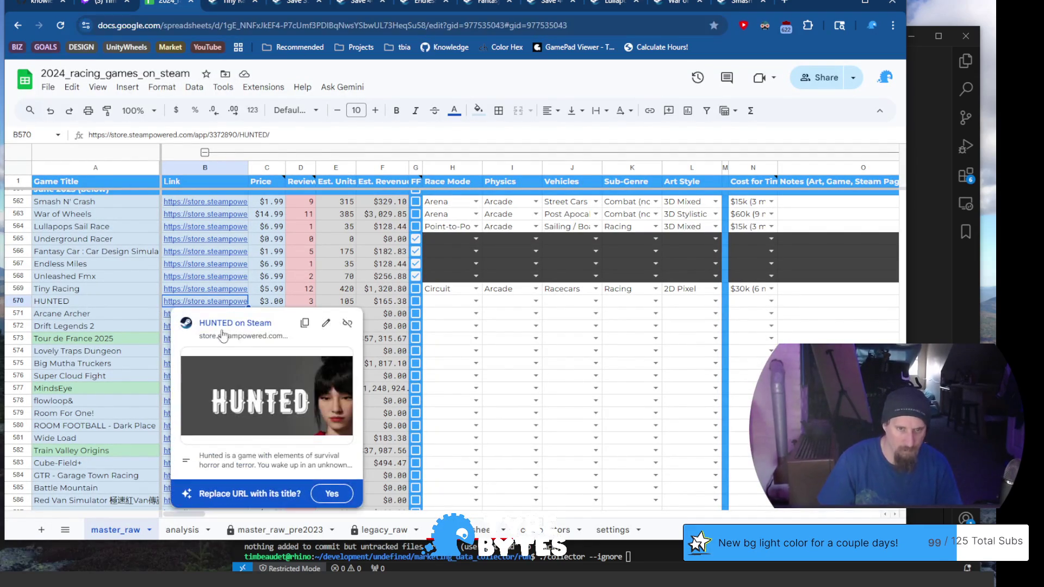
click(244, 323)
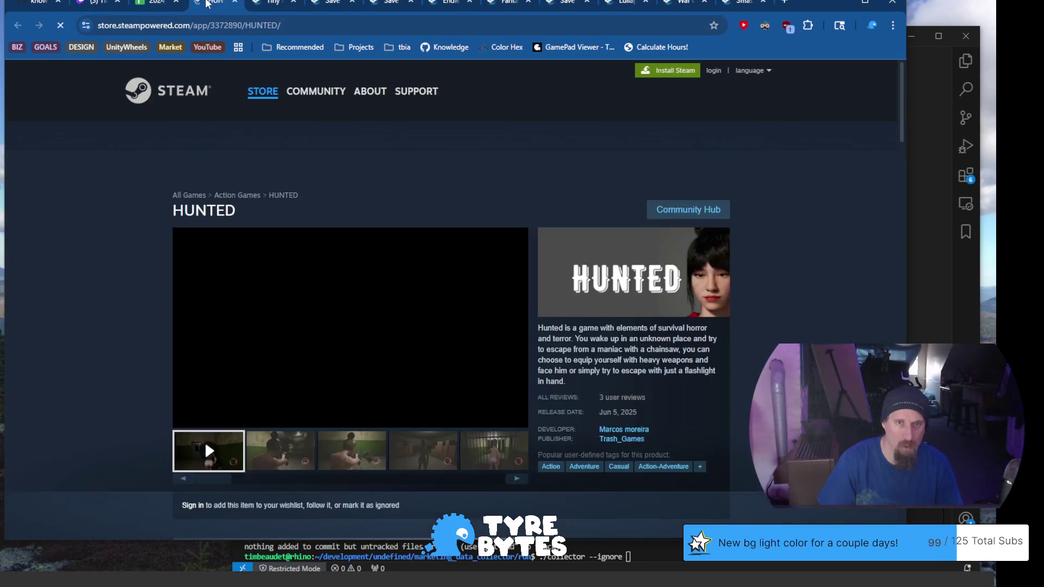
click(216, 21)
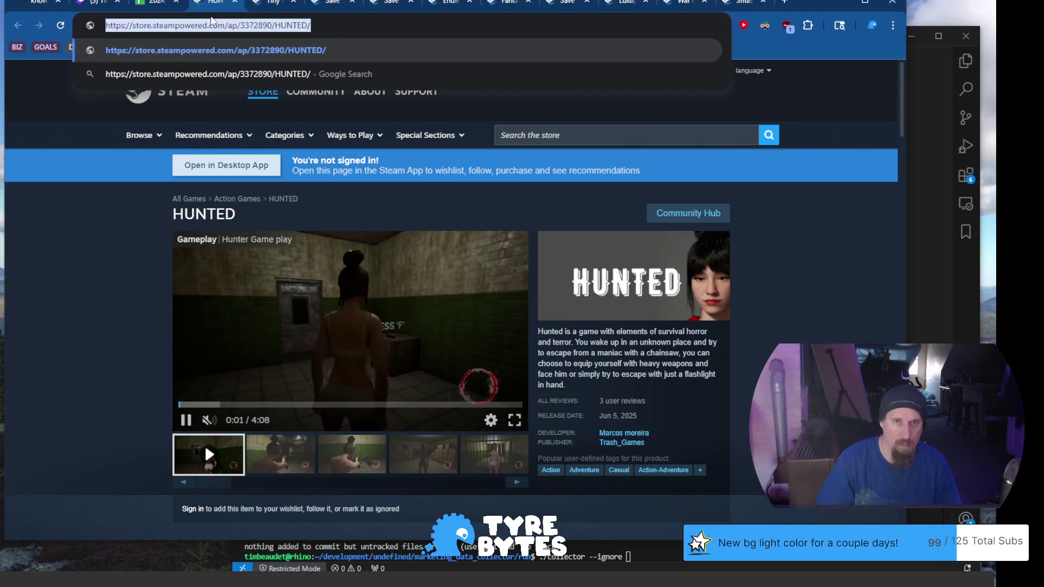
key(Escape)
key(ctrl+w)
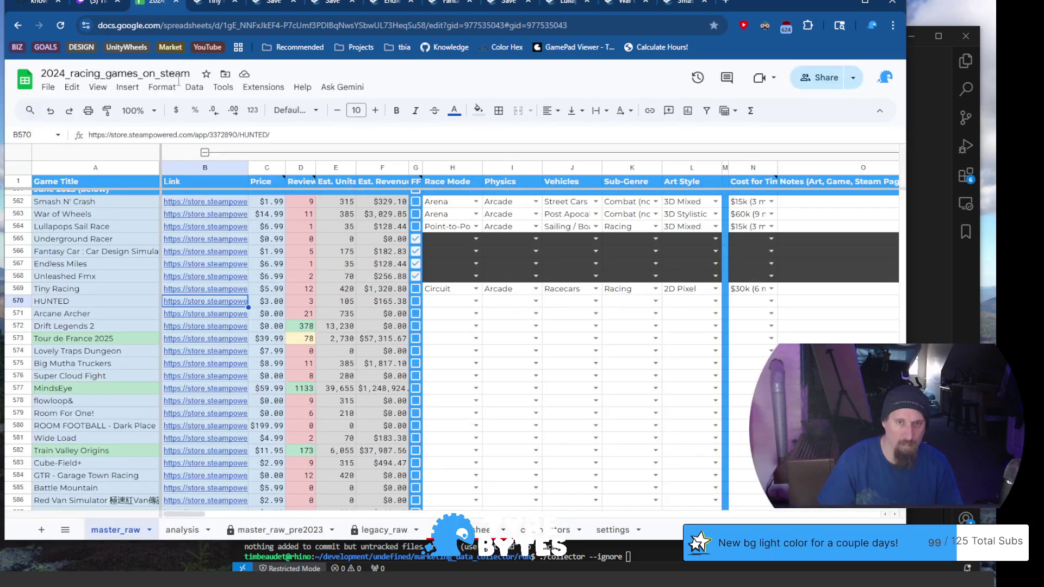
mouse_move(205, 301)
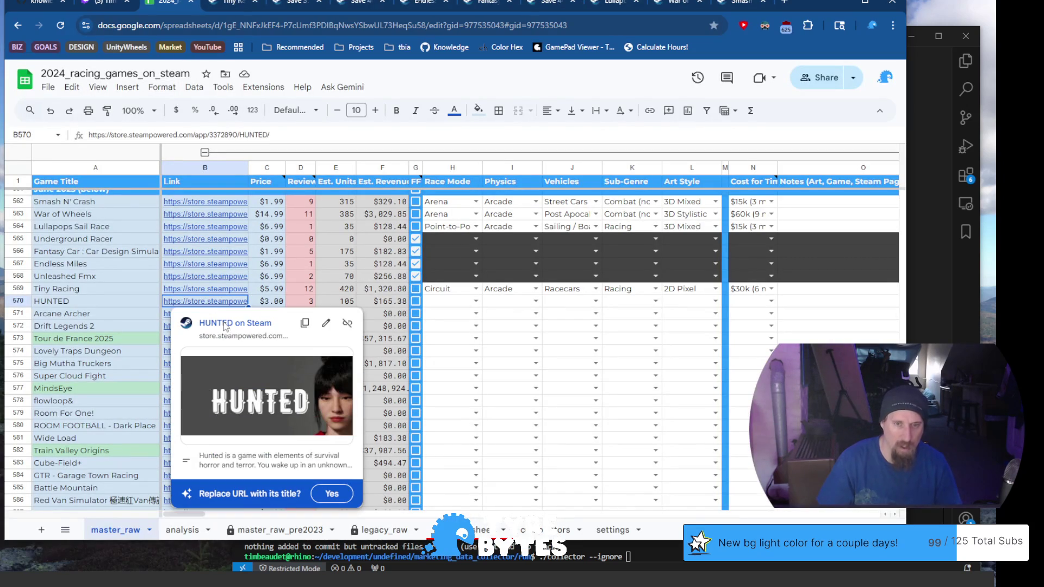
Reopen HUNTED's store page, copy its address, close the tab and bring the VS Code terminal forward.
click(235, 323)
click(180, 7)
click(213, 9)
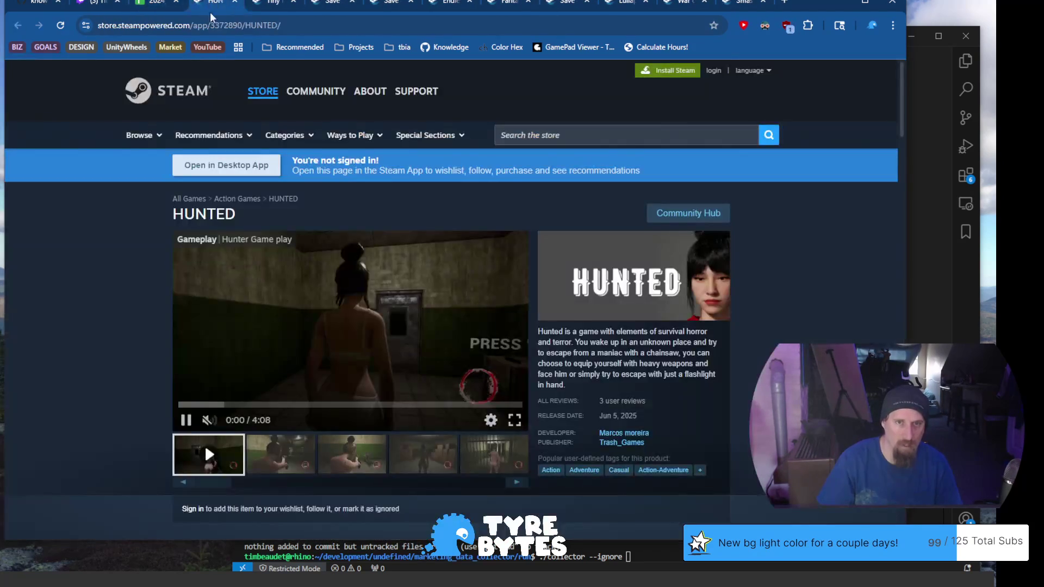
key(ctrl+l)
key(BackSpace)
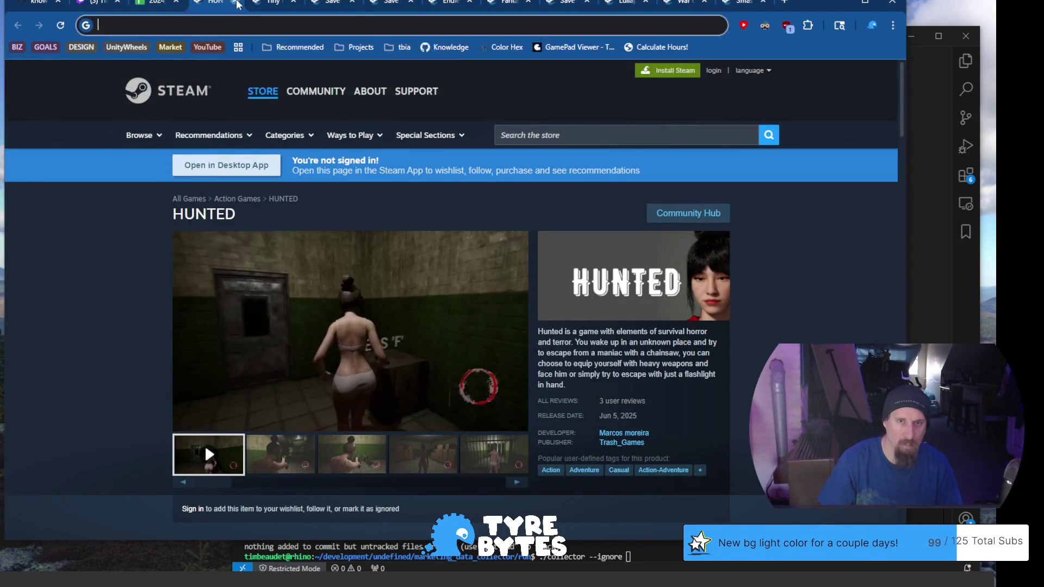
click(236, 4)
click(673, 556)
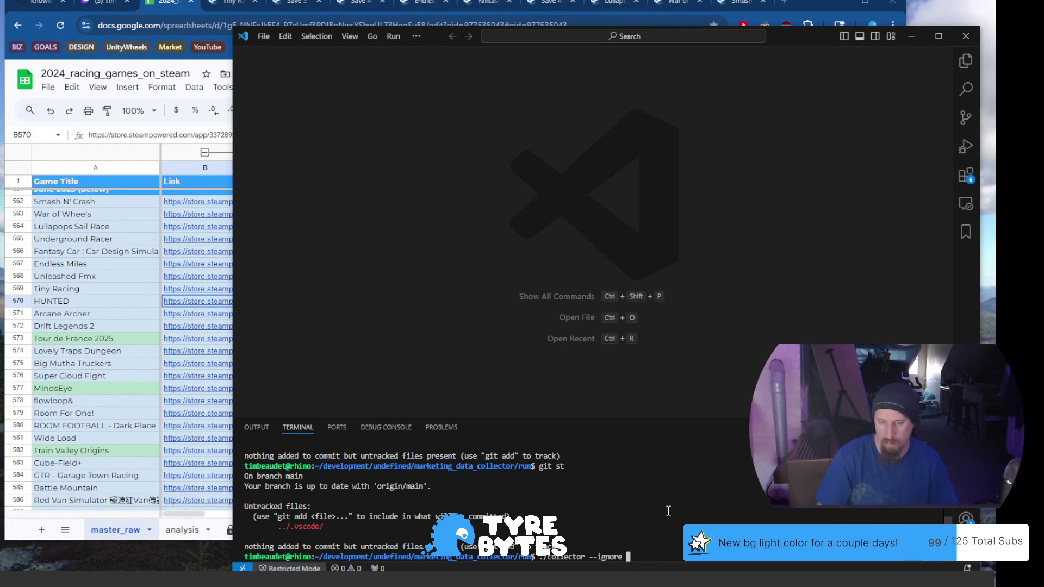
Run the collector --ignore command with HUNTED's Steam URL, then return to the Arcane Archer row.
key(ctrl+v)
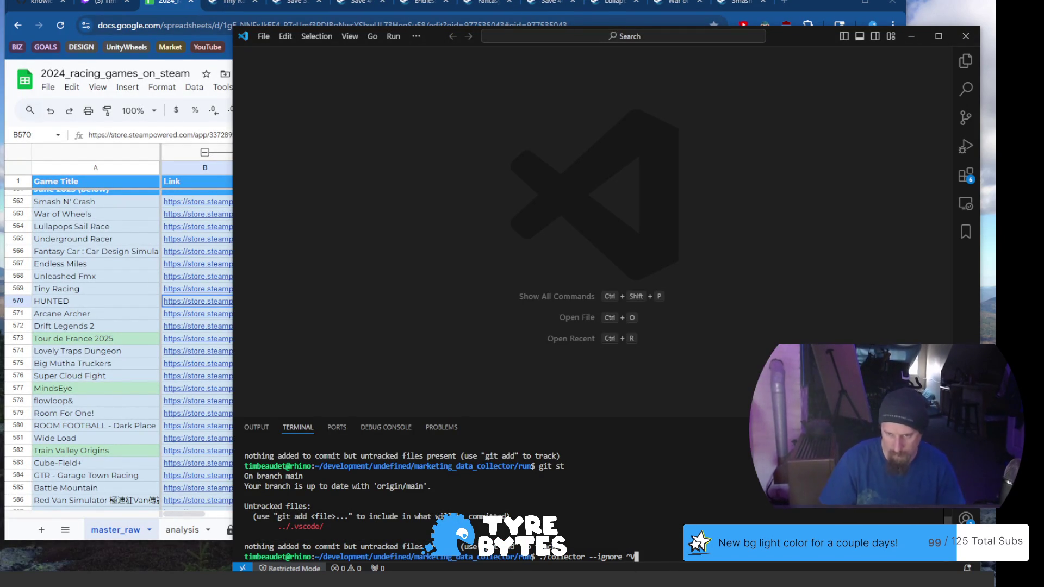
key(BackSpace)
key(ctrl+shift+v)
key(Return)
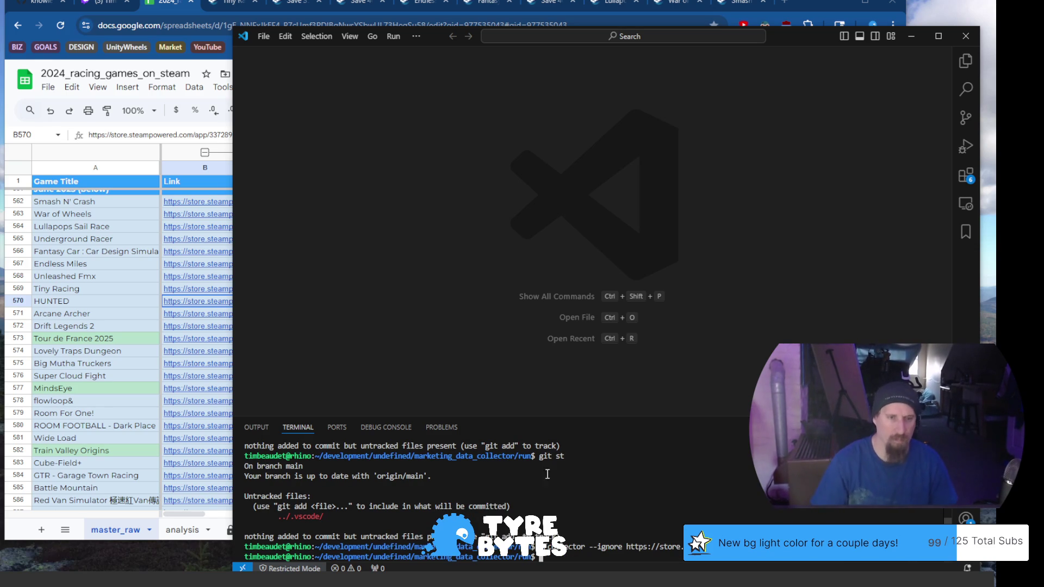
click(114, 319)
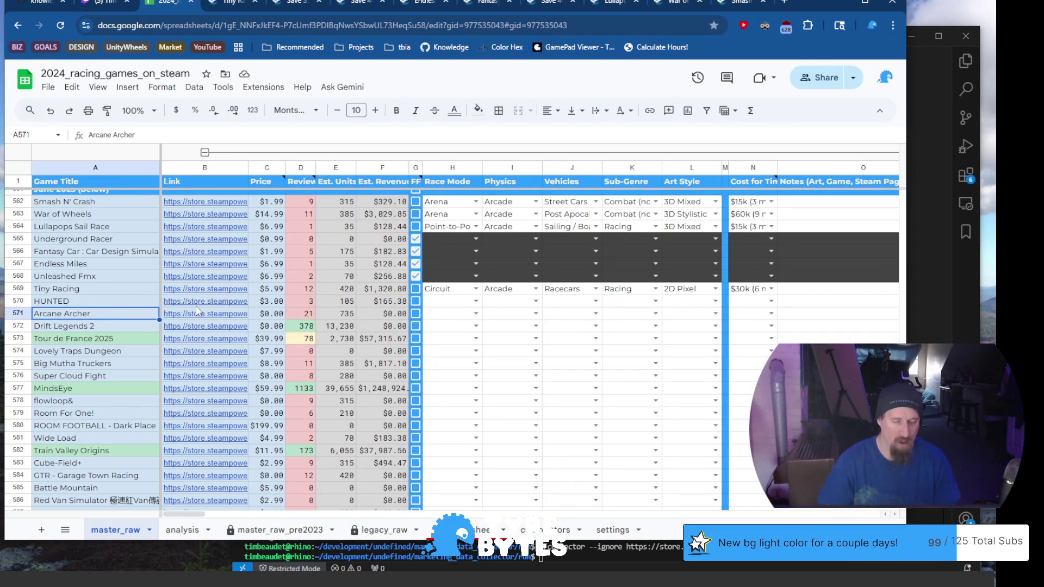
mouse_move(205, 313)
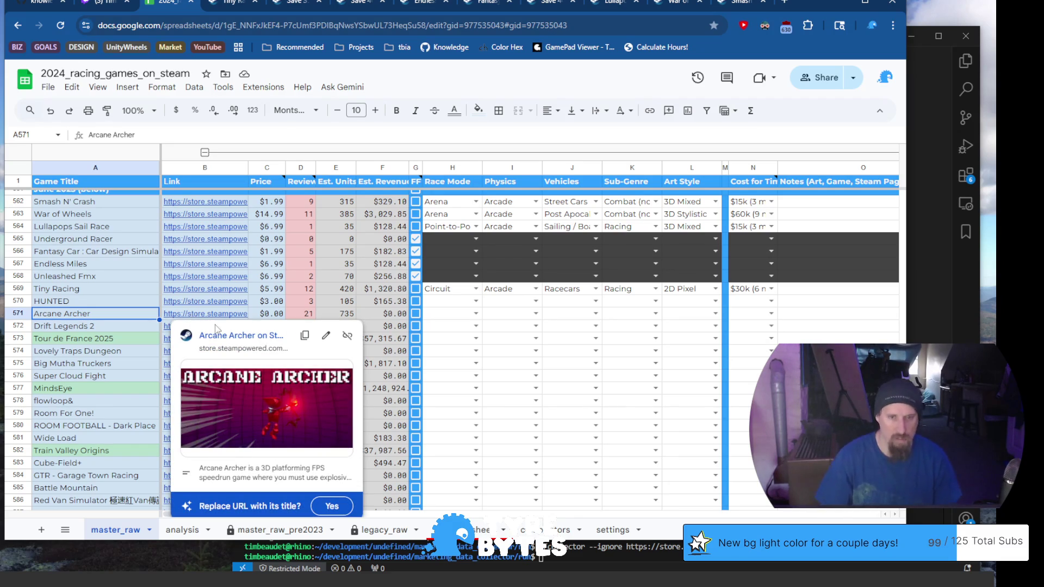
Browse Arcane Archer's Steam store screenshots and copy the page address.
click(227, 342)
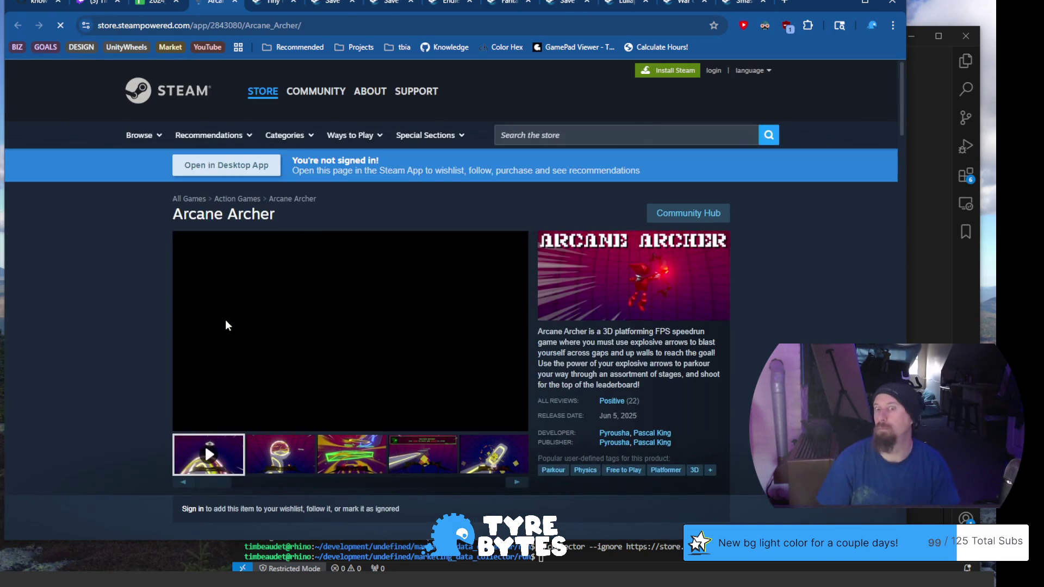
click(275, 455)
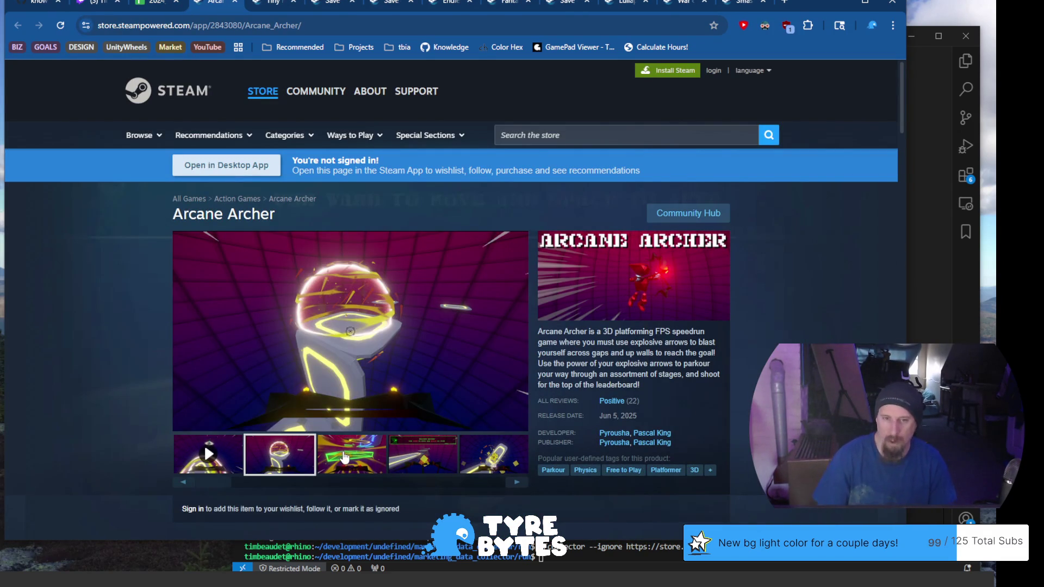
click(344, 458)
click(416, 448)
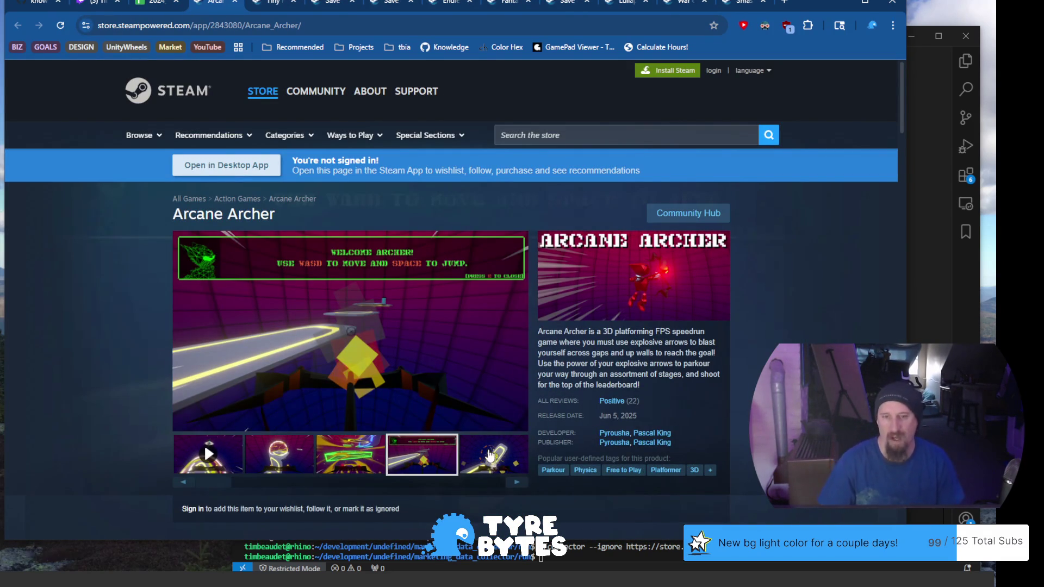
click(487, 454)
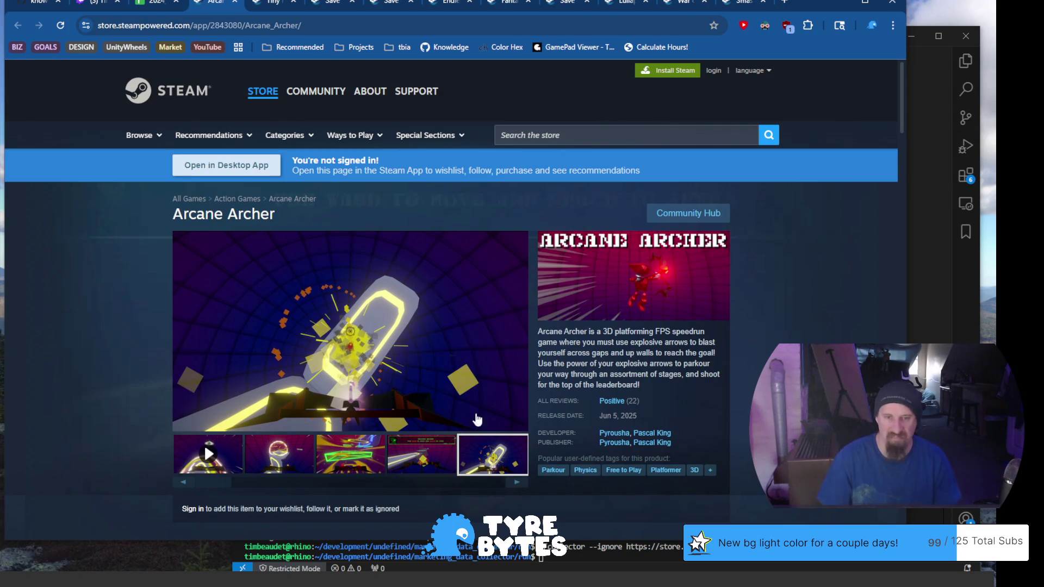
click(320, 27)
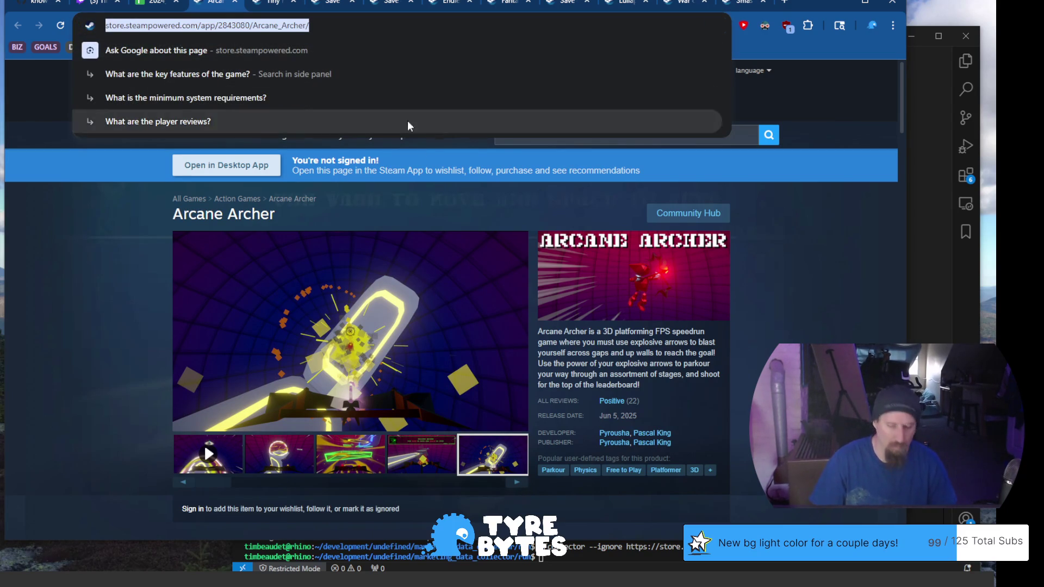
key(BackSpace)
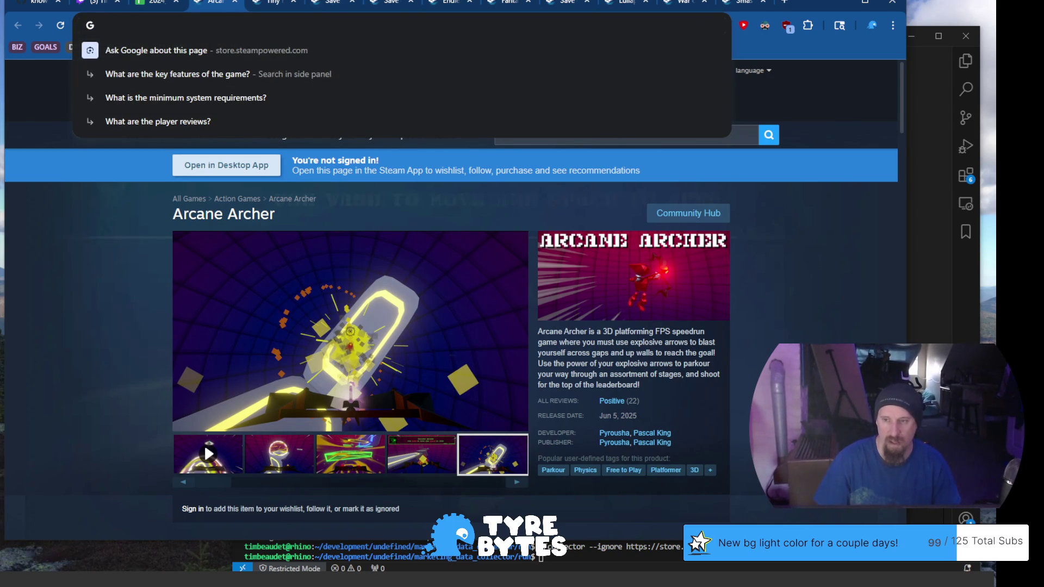
Recall the previous collector command in the terminal and remove the old HUNTED link.
key(alt+Tab)
key(Up)
key(ctrl+w)
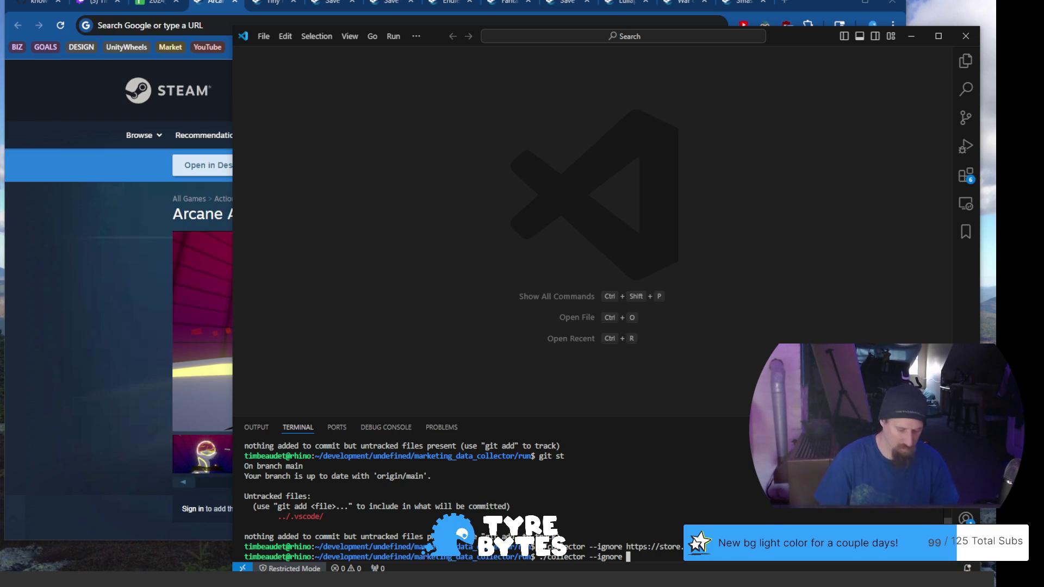
Run collector --ignore with Arcane Archer's Steam URL and bring up the Command Palette.
key(ctrl+v)
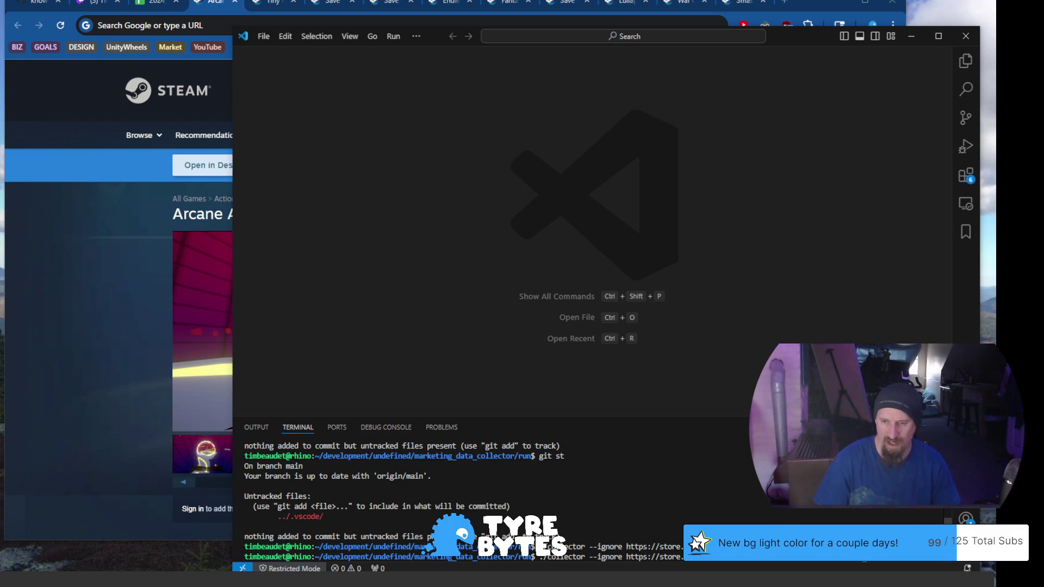
key(Return)
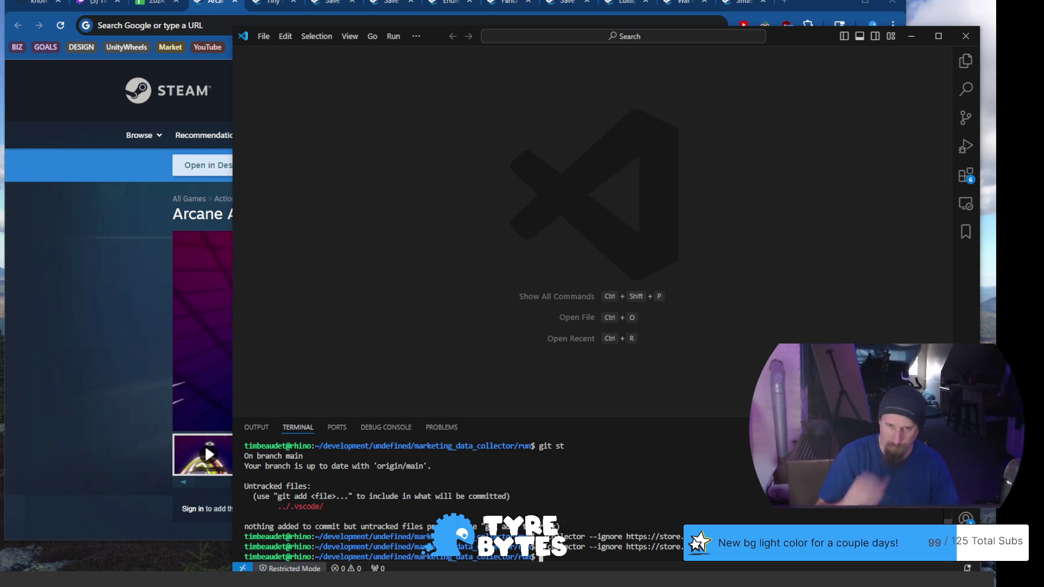
key(ctrl+shift+p)
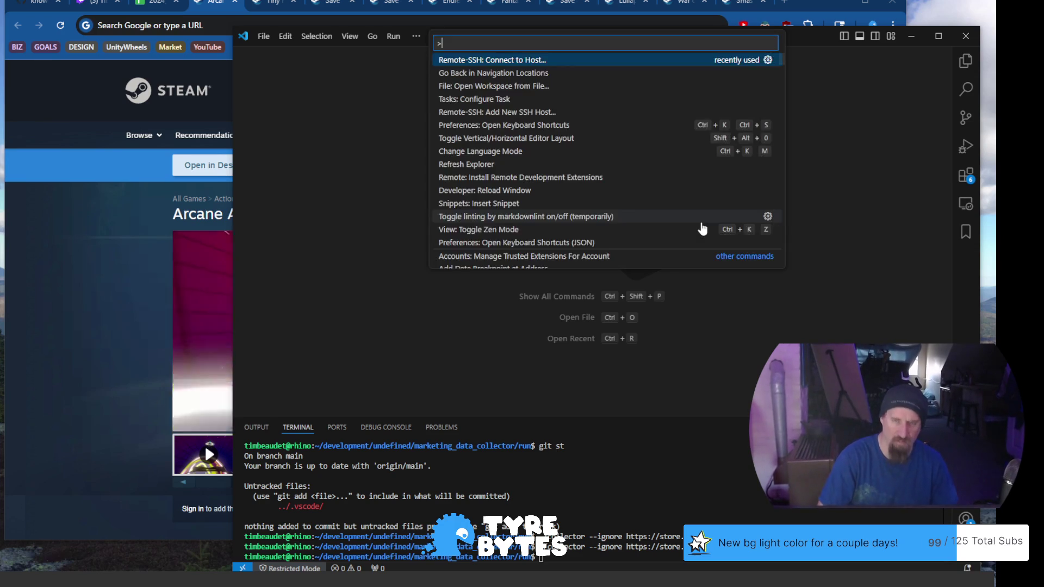
Connect a new Remote-SSH window to the rhino host and dismiss the update notice.
key(Return)
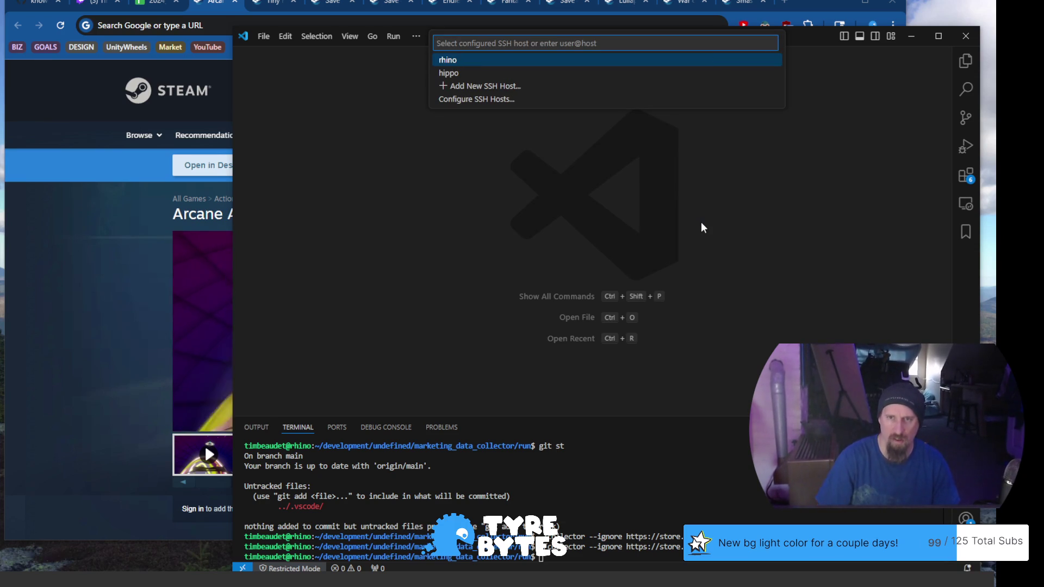
click(452, 63)
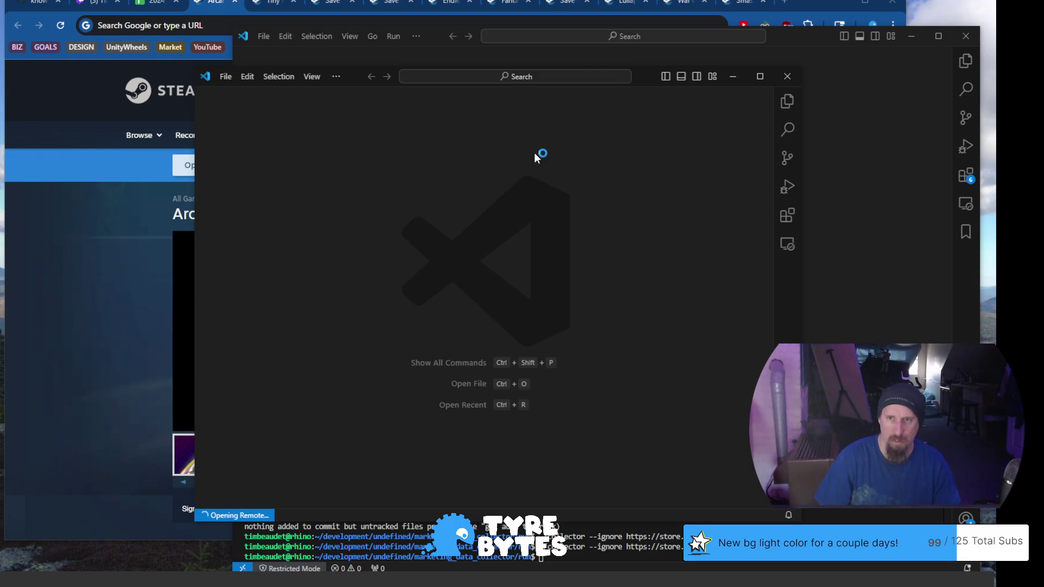
drag(651, 77, 691, 51)
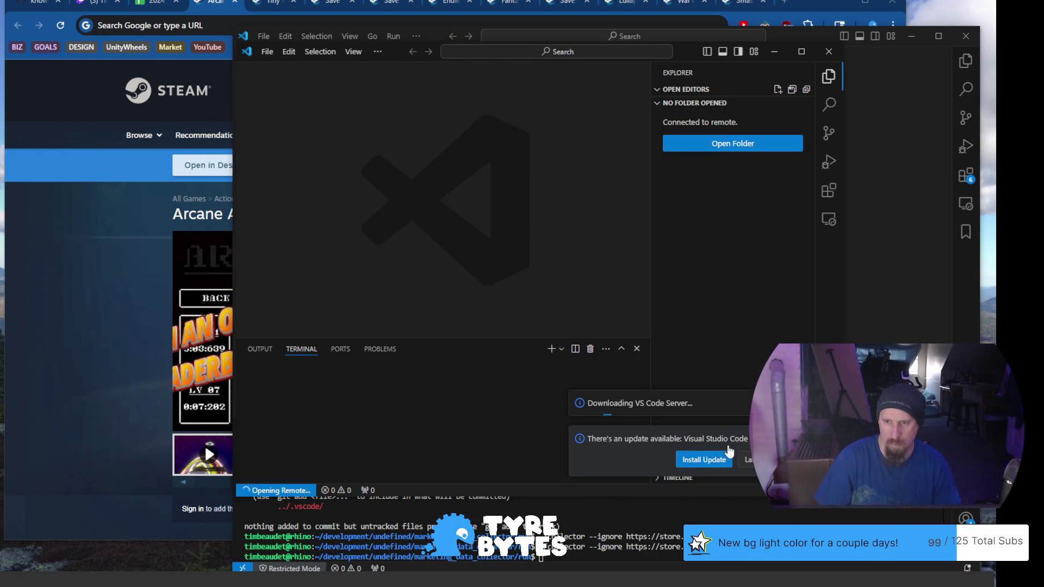
click(719, 462)
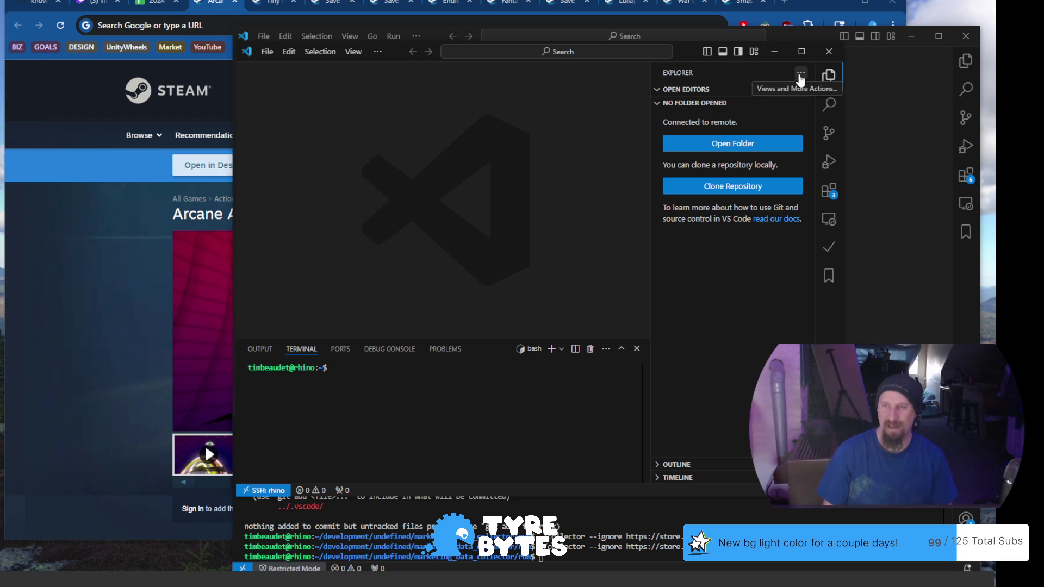
Focus the remote terminal, hide the Explorer sidebar and restart to apply update 1.105.1.
click(424, 402)
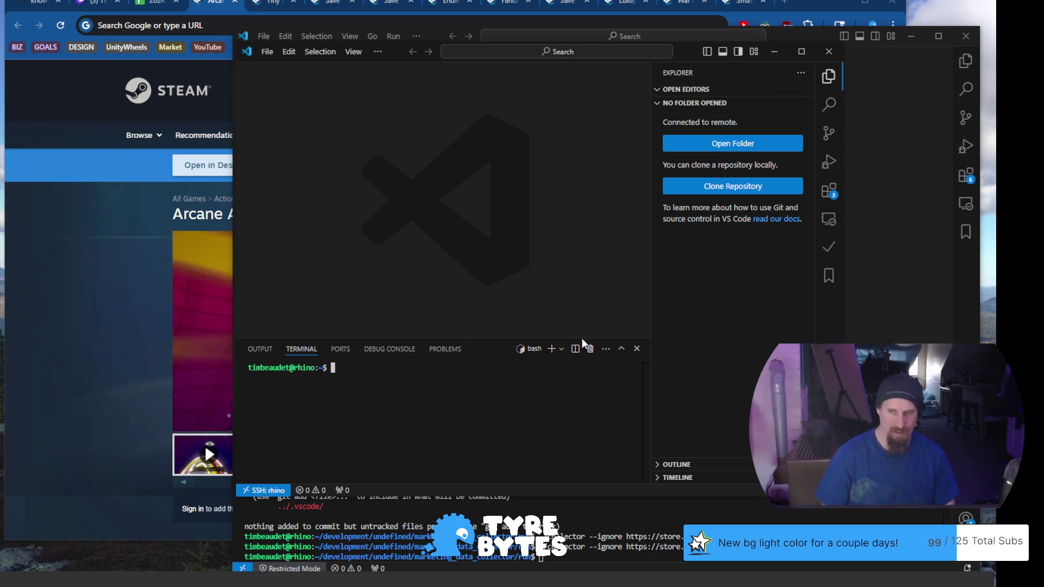
click(829, 76)
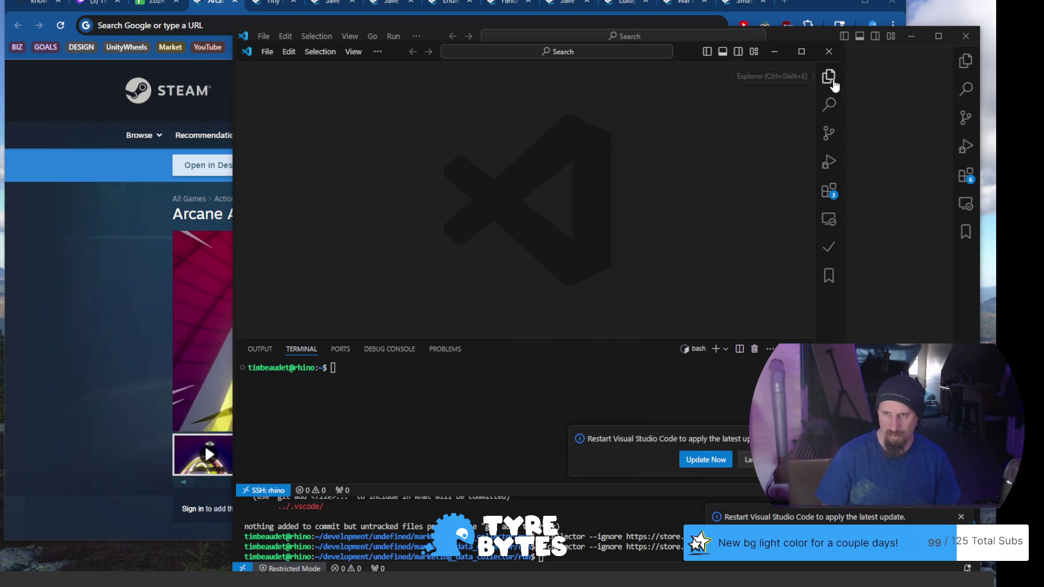
click(703, 459)
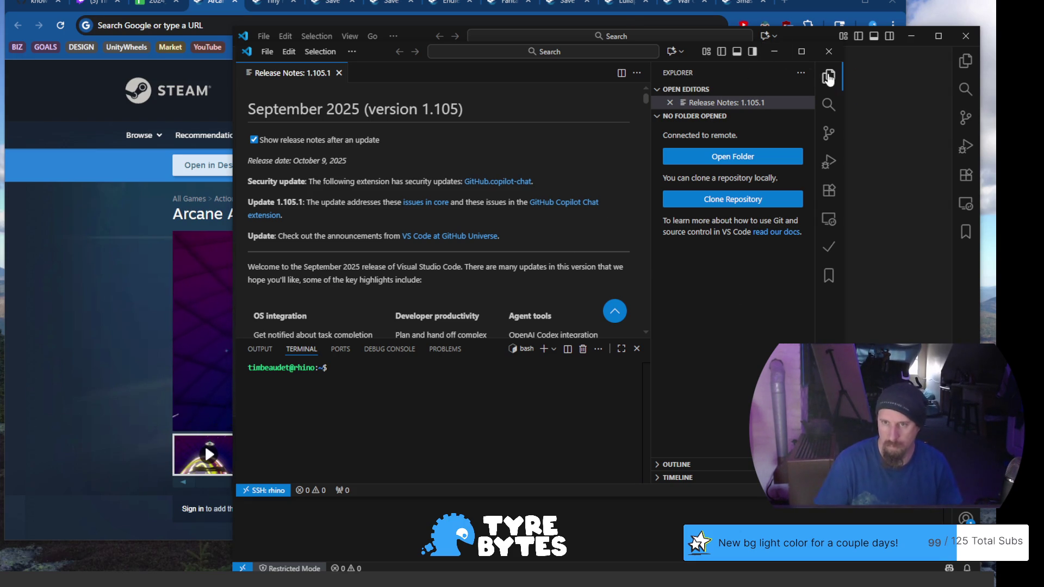
Hide the Explorer sidebar, restore the remote window from maximized and move it left.
click(824, 78)
click(479, 427)
click(804, 52)
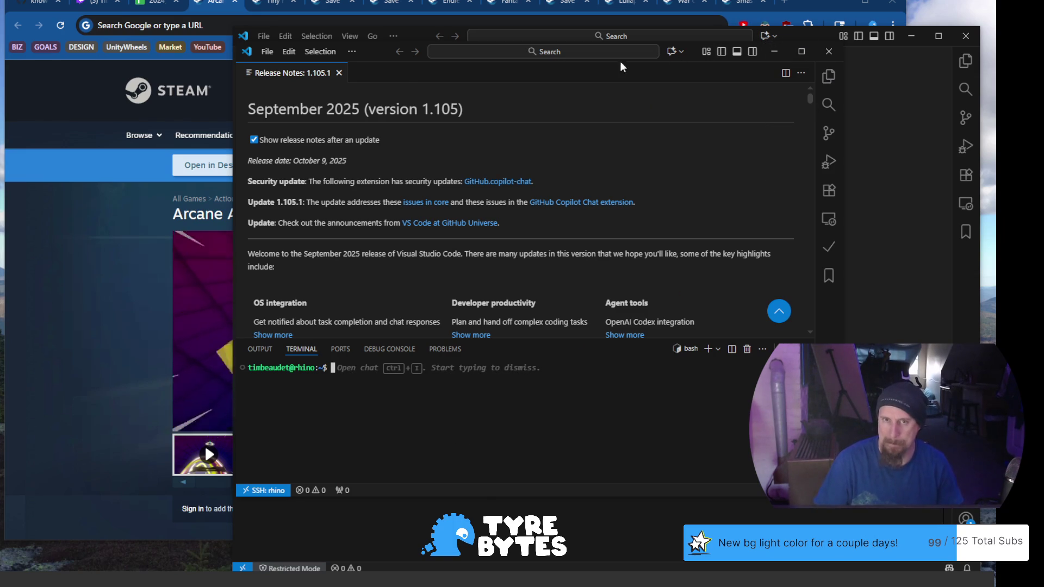
drag(367, 82, 261, 85)
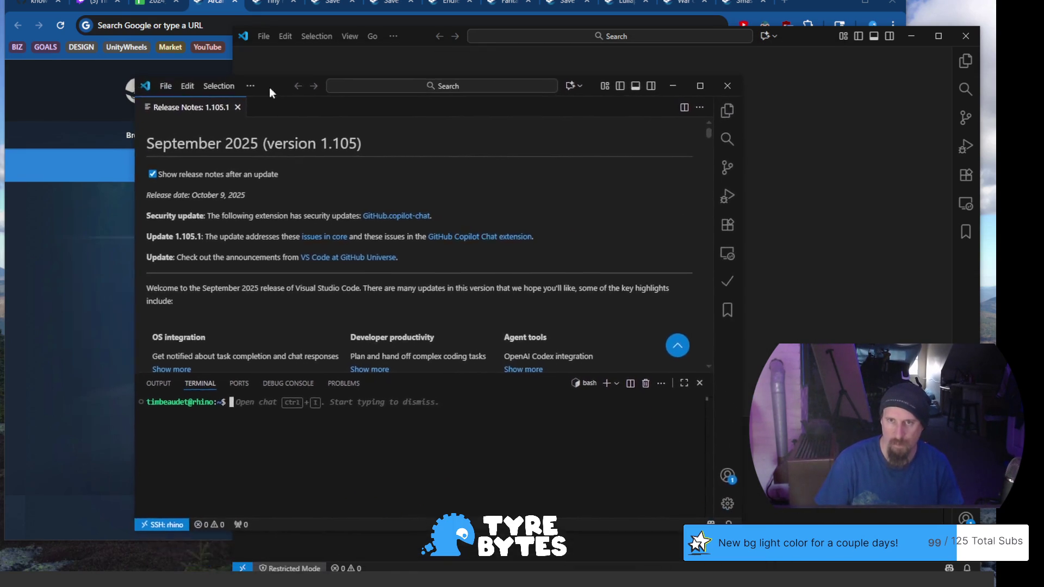
Close the extra local VS Code window and the Release Notes tab.
click(783, 35)
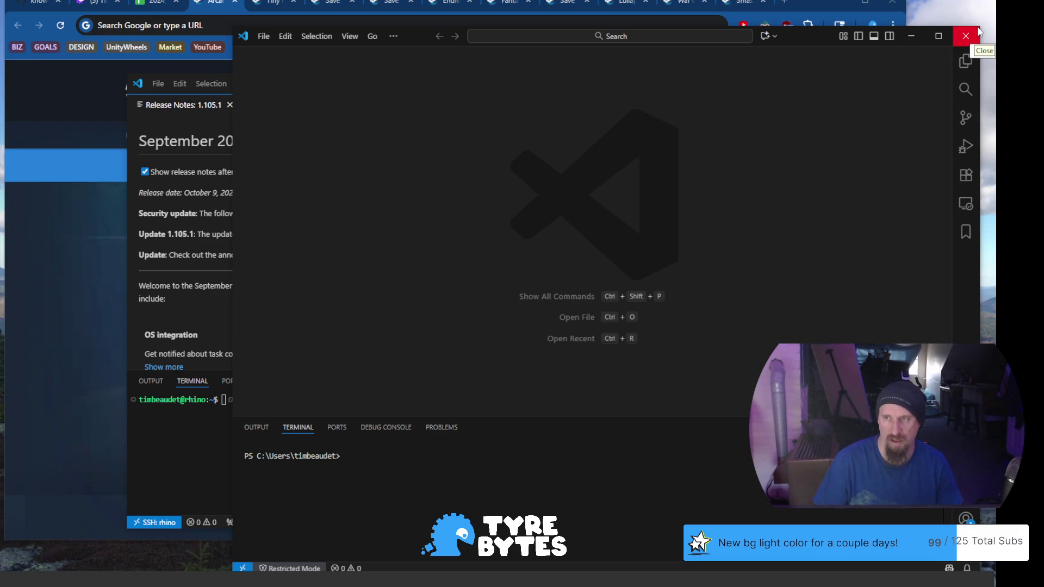
click(978, 33)
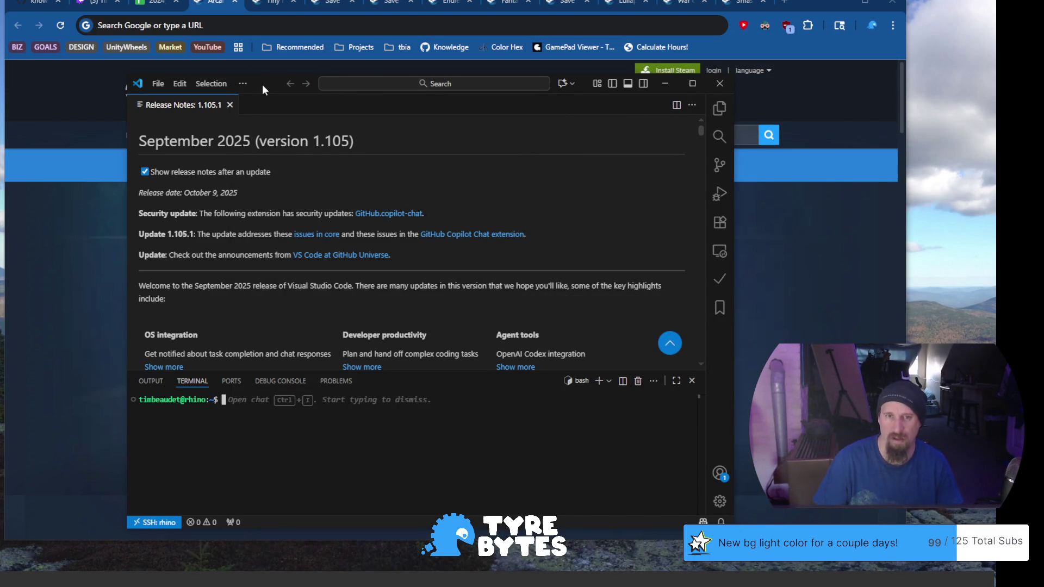
drag(261, 85, 303, 76)
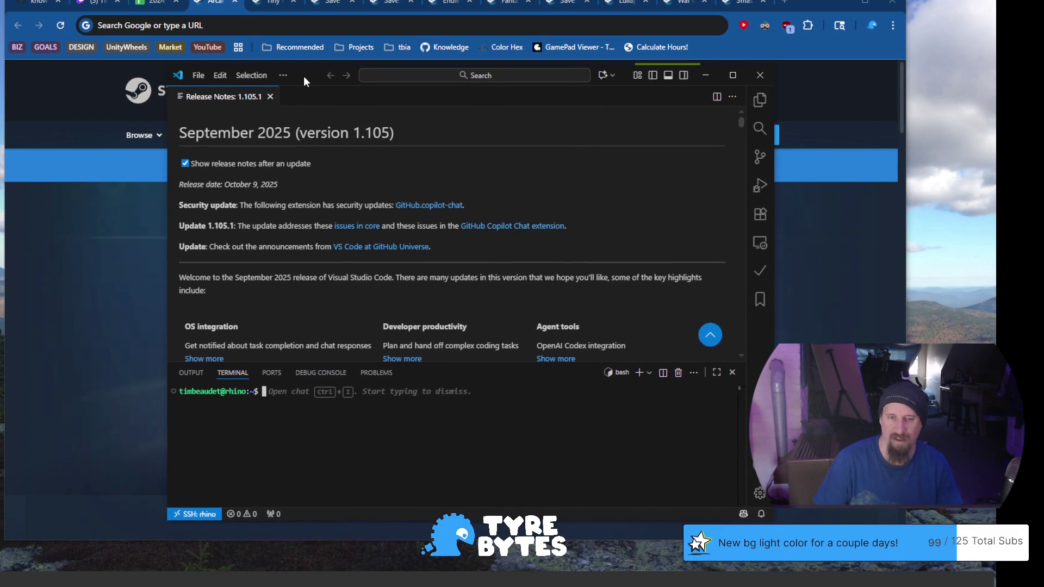
click(270, 96)
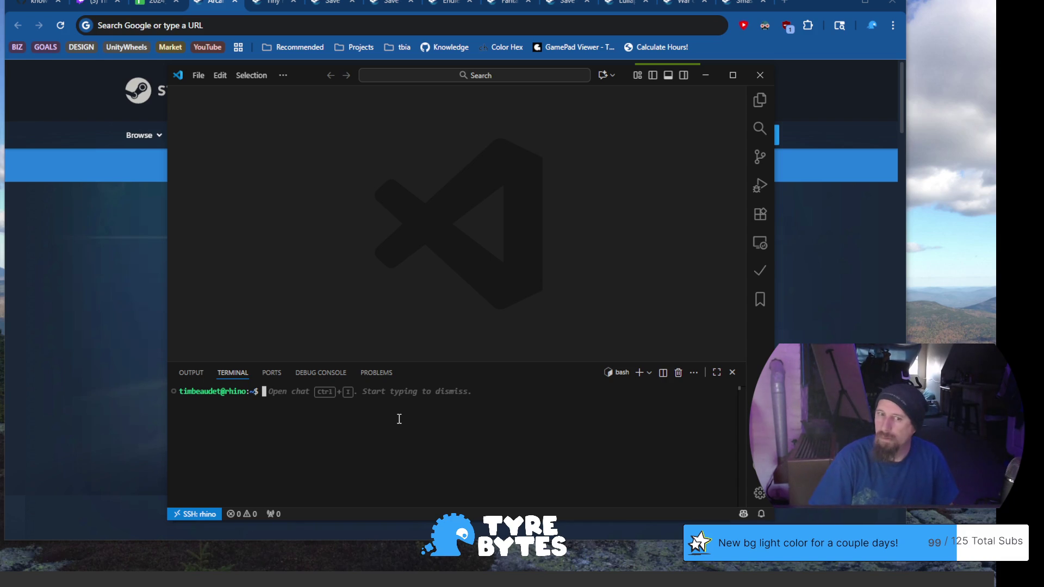
text(cd development/undefined/)
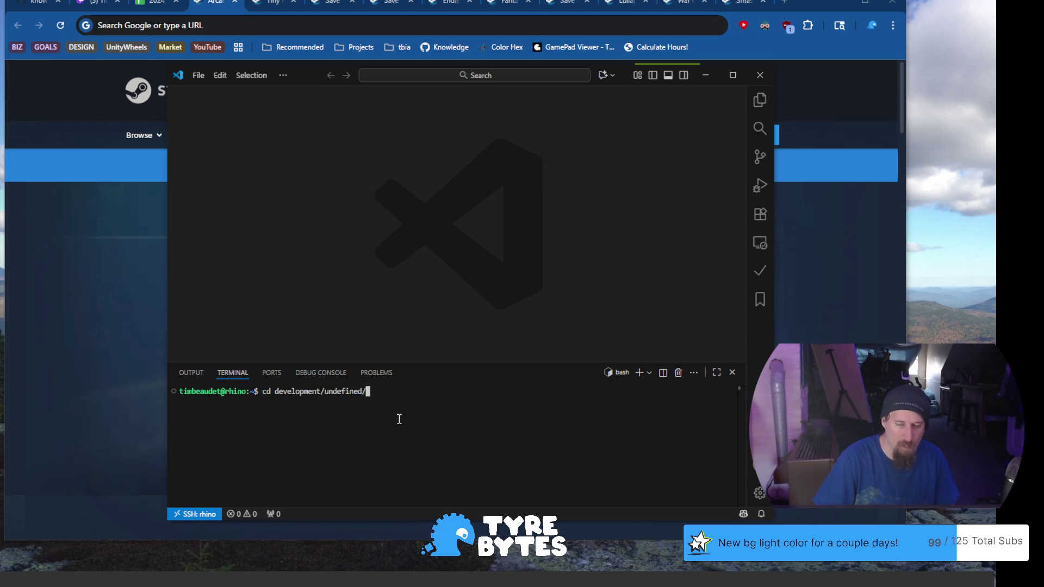
text(k)
Change into marketing_data_collector/run, then discard a prematurely pasted Steam URL.
key(Tab)
text(ru)
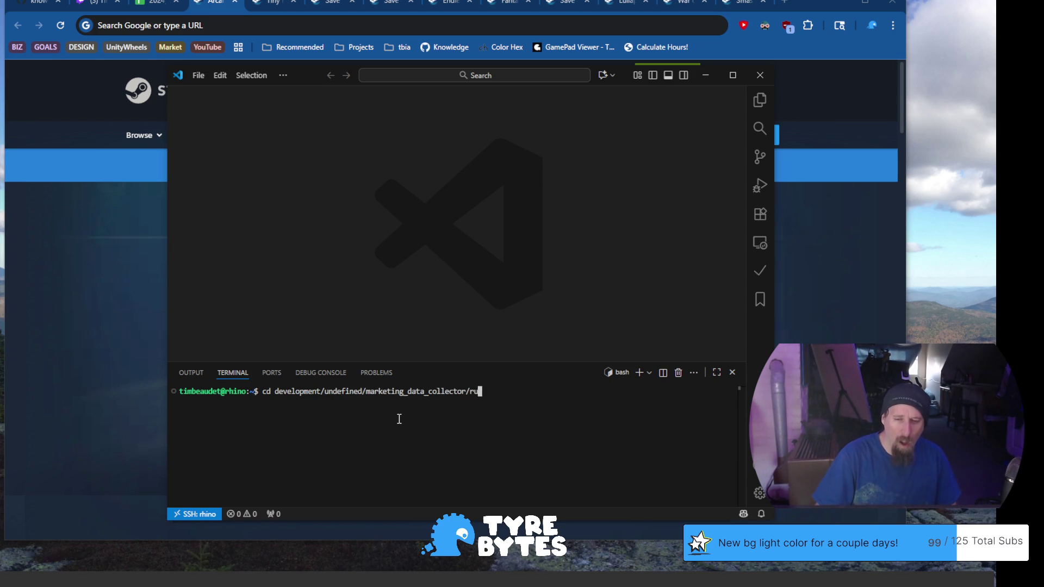
key(Return)
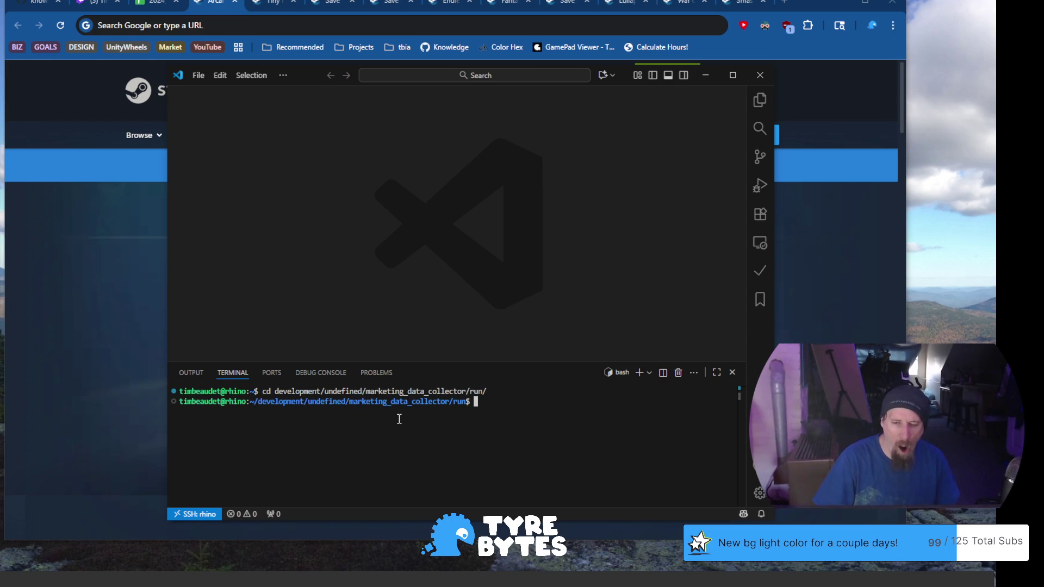
text(https://store.steampowered.com/app/2843080/Arcane_Archer/)
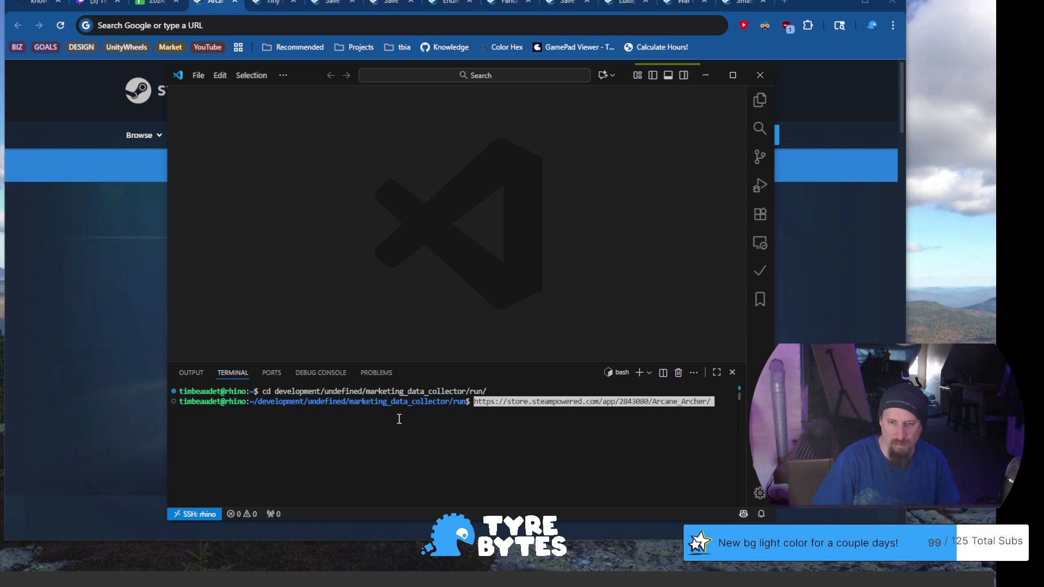
key(BackSpace)
key(BackSpace)
key(BackSpace)
key(BackSpace)
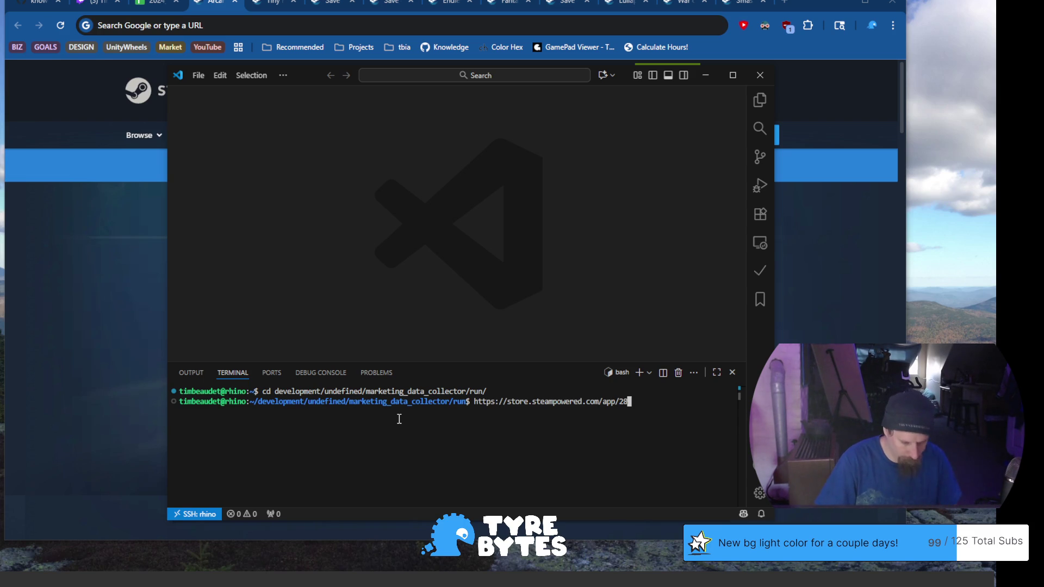
key(ctrl+u)
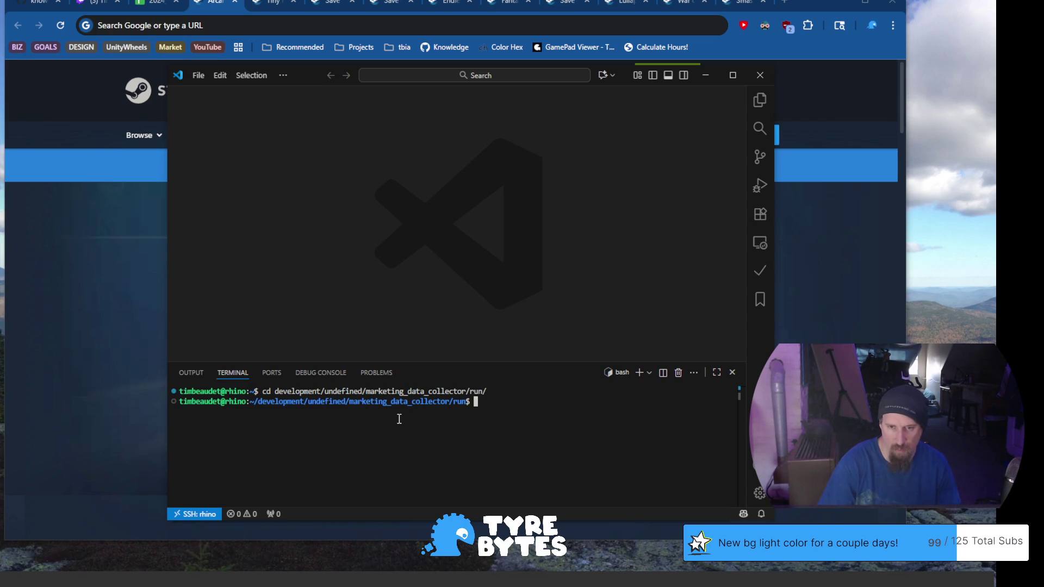
text(./col)
Run ./collector --ignore with Arcane Archer's Steam URL and move the window to reveal the Steam page.
key(Tab)
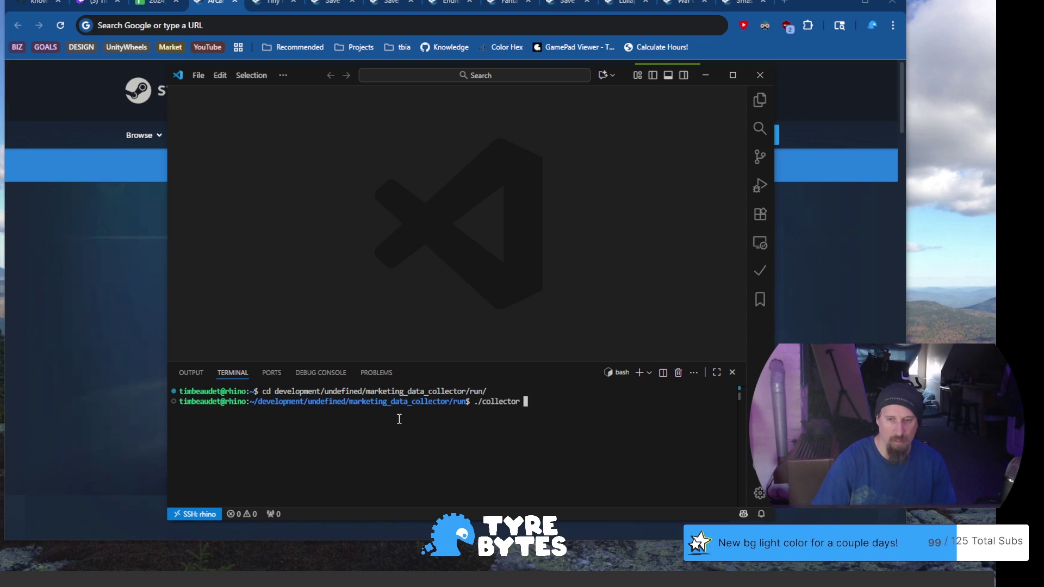
text(--ignore)
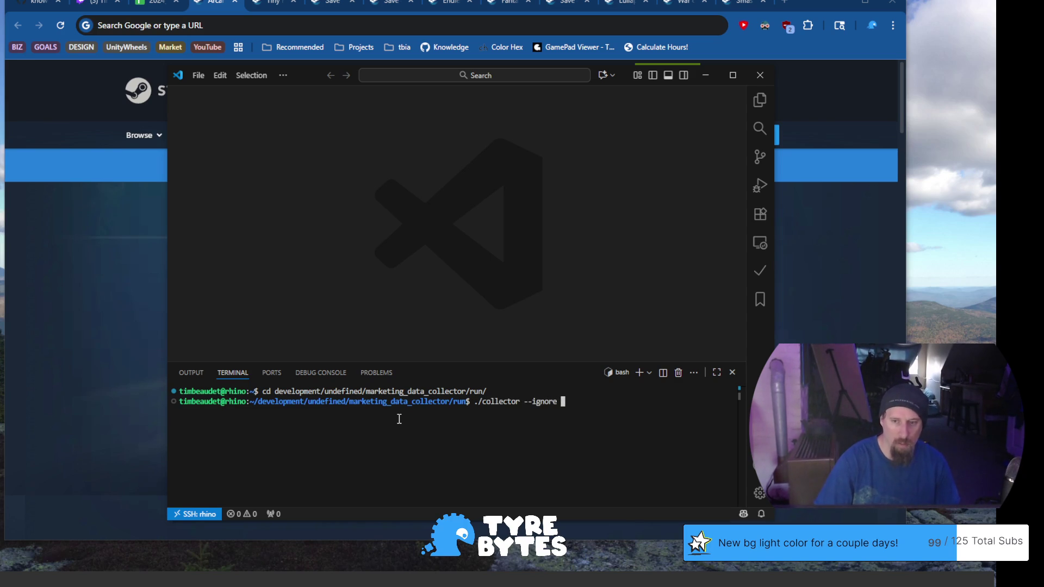
text(https://store.steampowered.com/app/2843080/Arcane_Archer/)
key(Return)
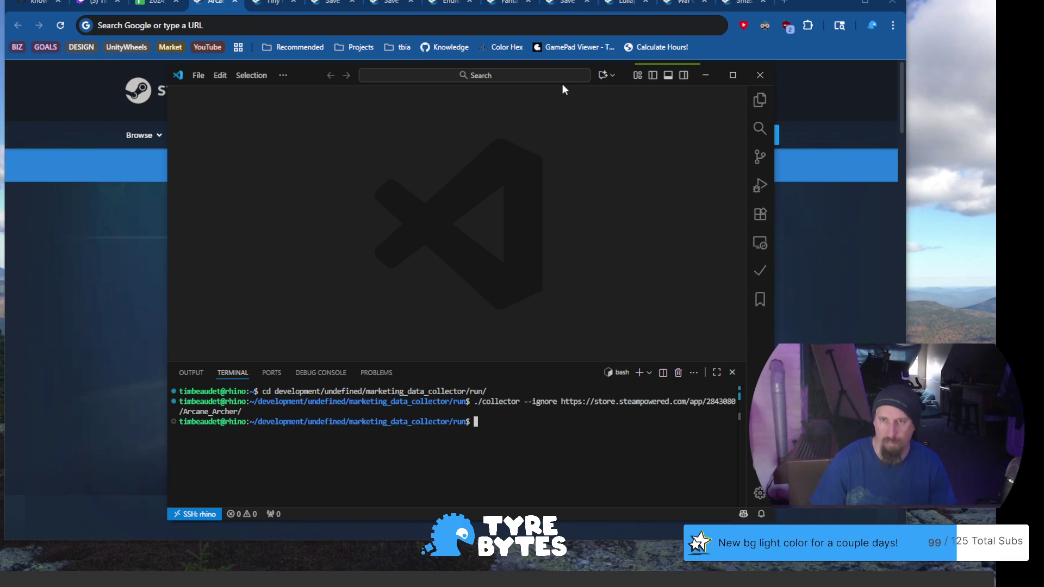
drag(593, 82, 661, 138)
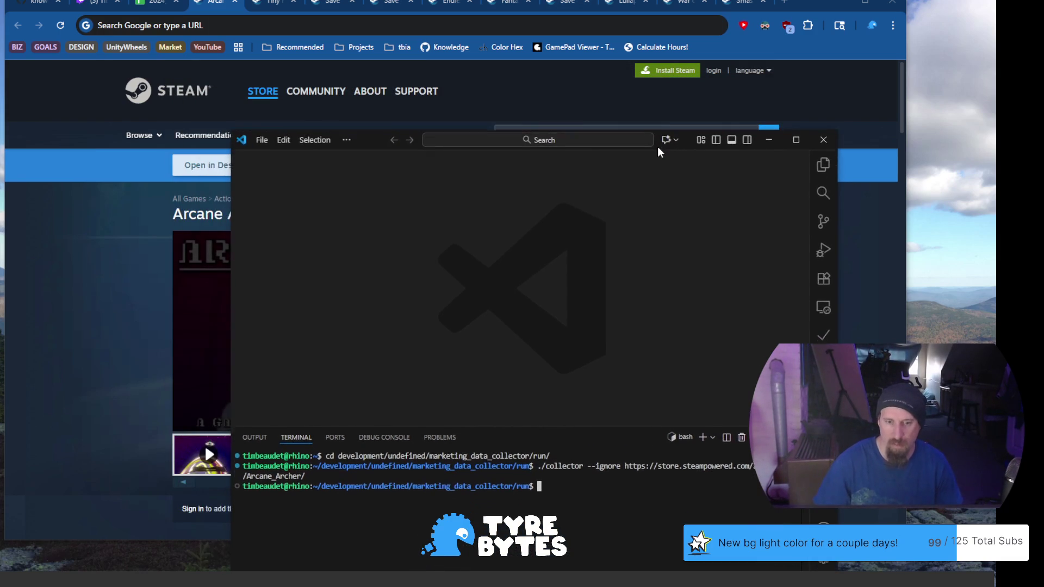